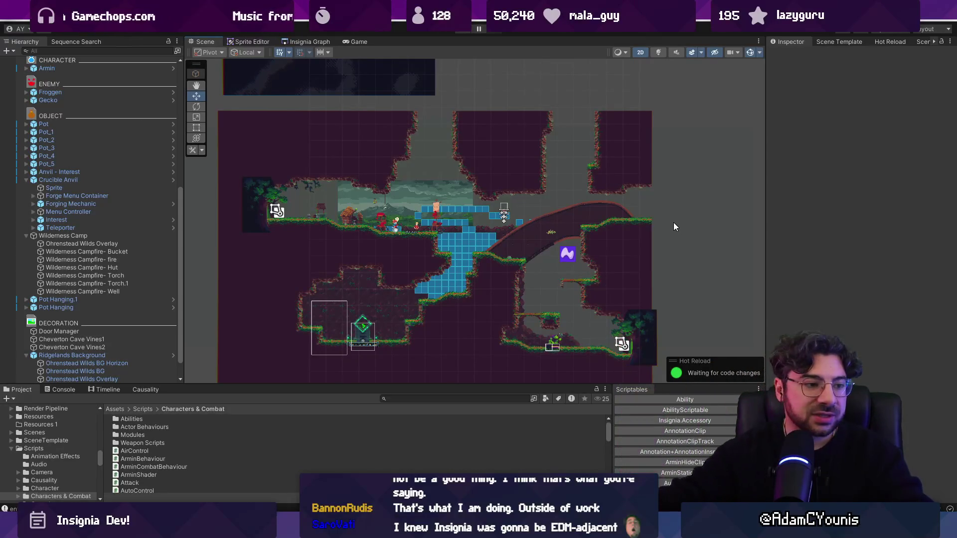
Step: Pan around the Unity level layout and make the project files area taller
scroll(585, 217, down, 1)
scroll(500, 289, up, 3)
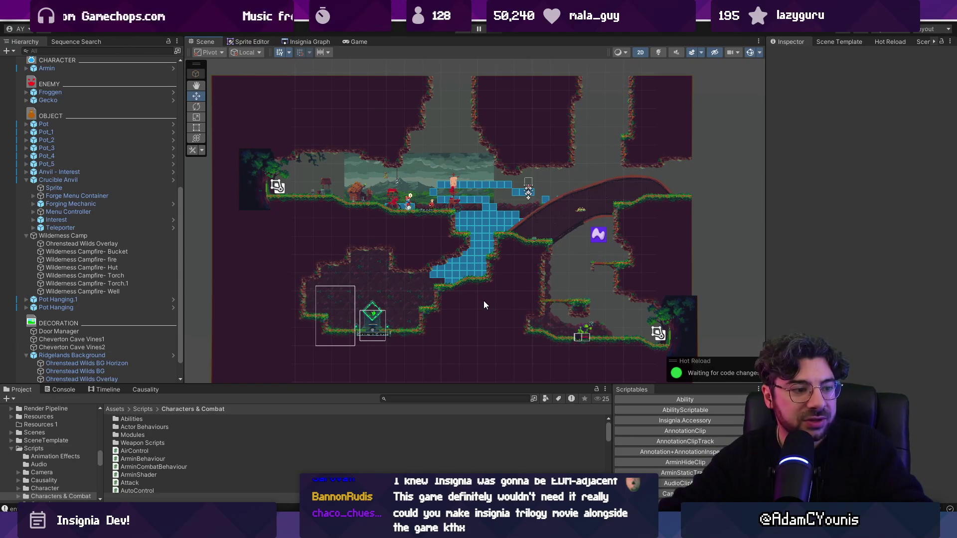
scroll(507, 199, down, 5)
scroll(438, 257, up, 4)
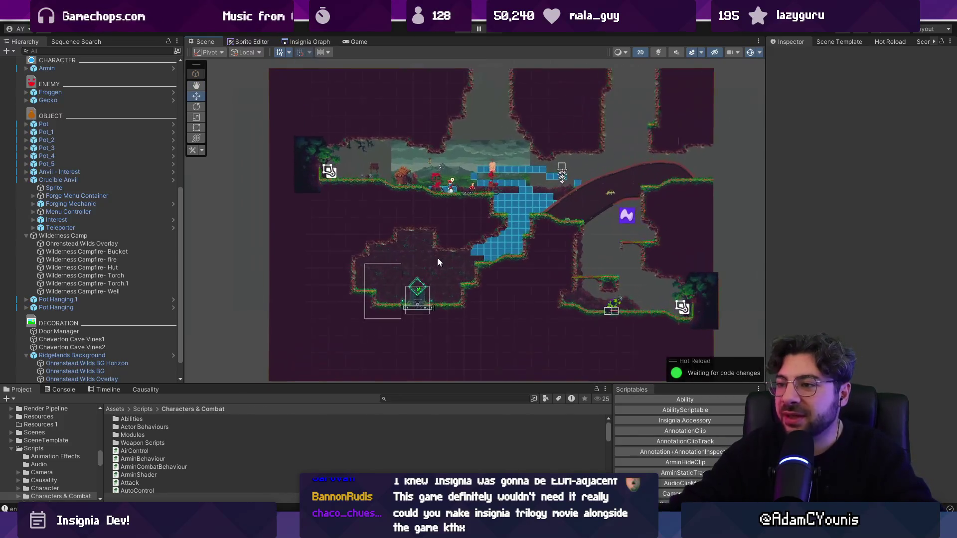
drag(532, 232, 520, 216)
scroll(520, 215, up, 3)
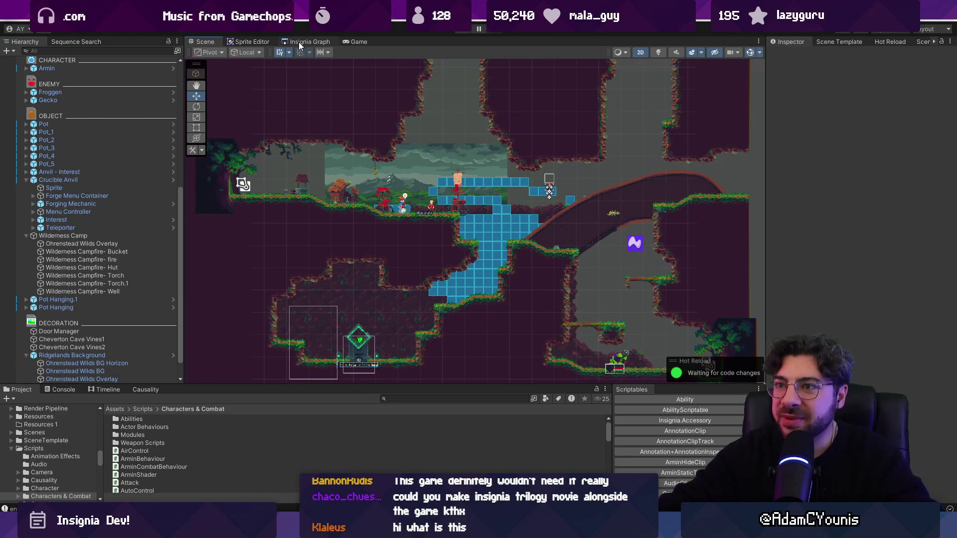
mouse_move(302, 44)
mouse_down()
mouse_move(347, 53)
mouse_move(200, 40)
mouse_up()
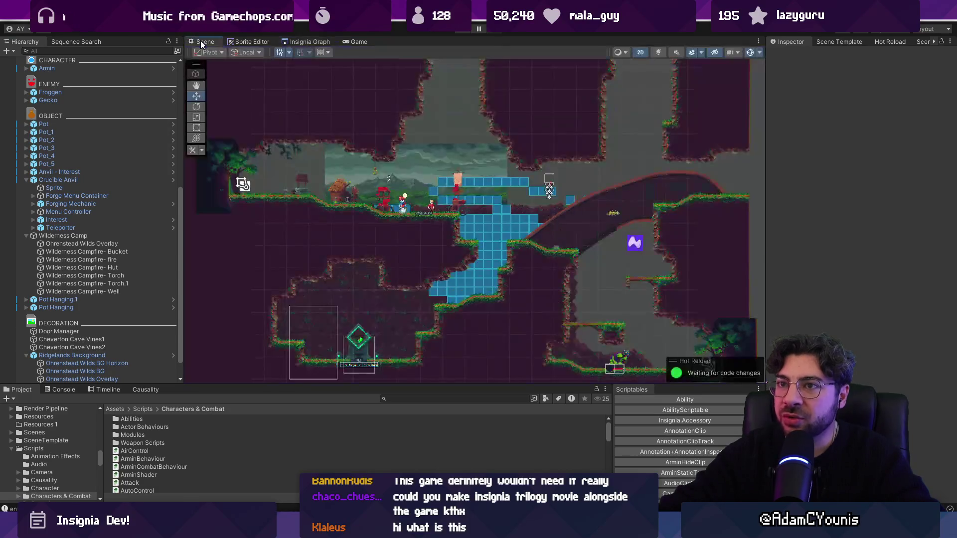
scroll(479, 195, down, 1)
drag(480, 193, 482, 170)
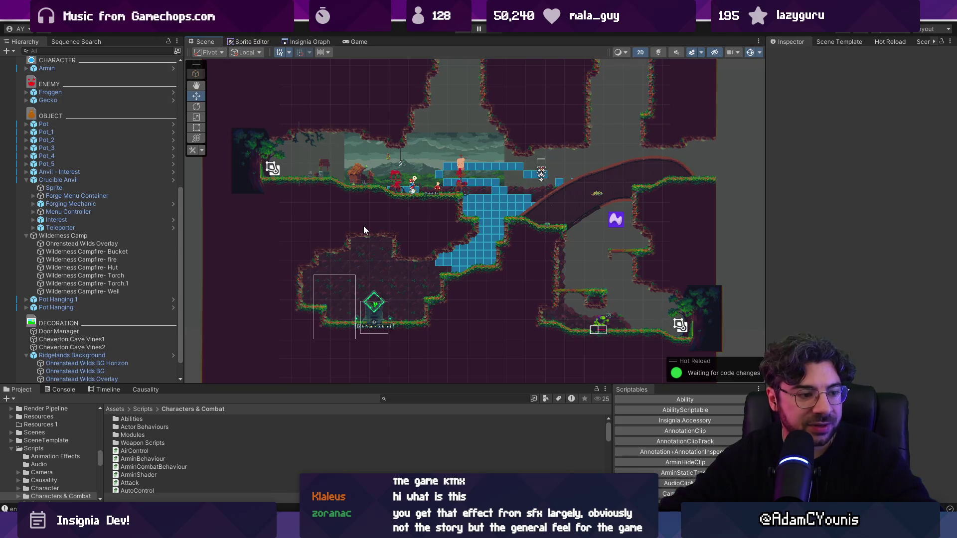
scroll(364, 227, down, 1)
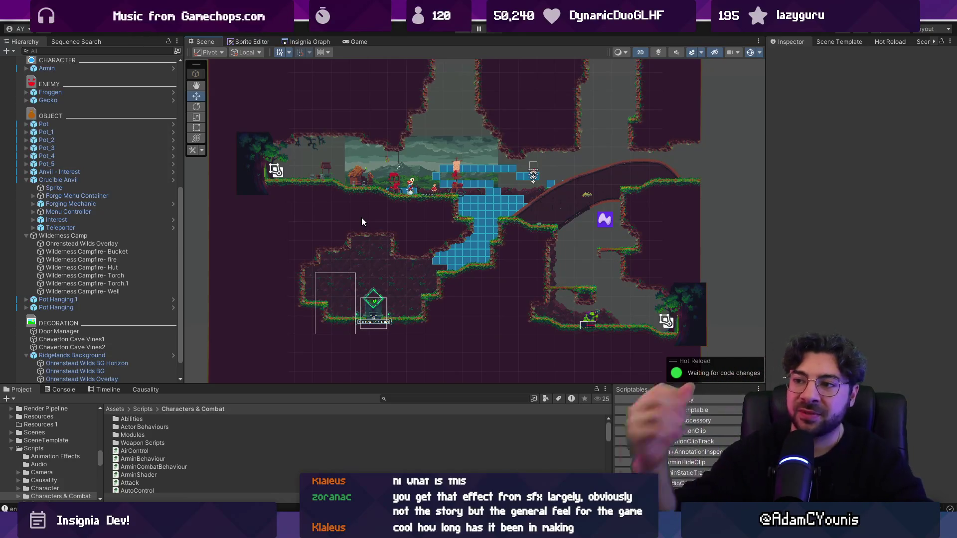
scroll(464, 174, up, 2)
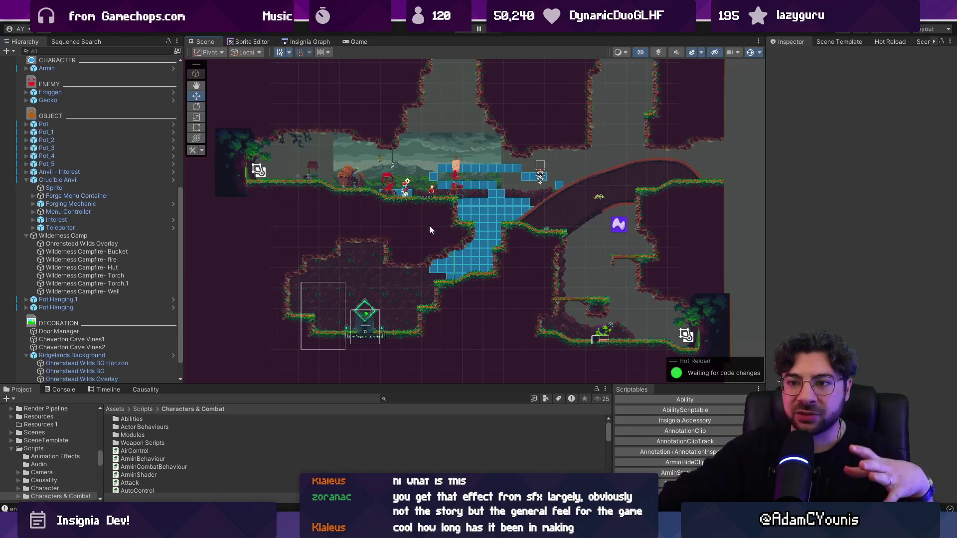
scroll(431, 199, down, 1)
scroll(429, 202, up, 2)
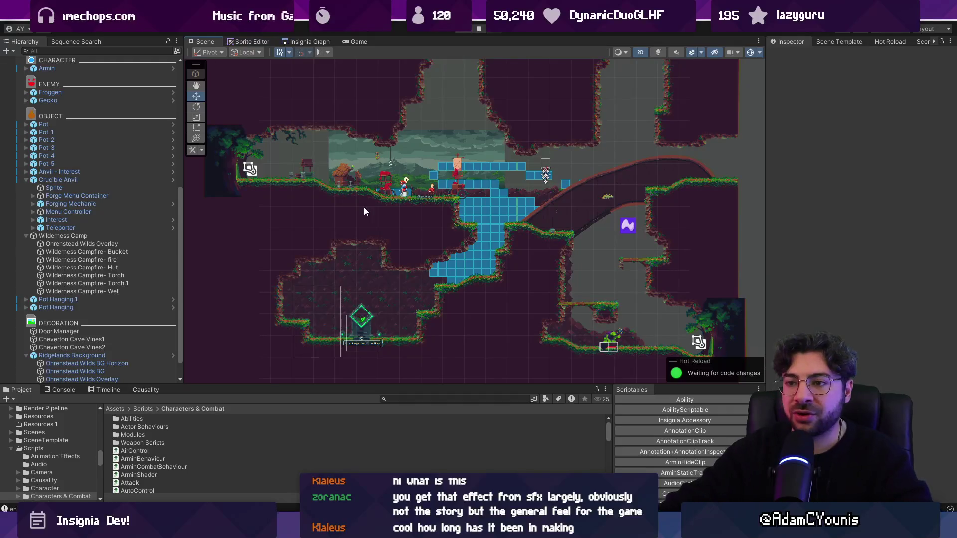
drag(272, 385, 271, 360)
Step: In Figma, duplicate a text line and retype it as 'Workflow for putting a quest together'
key(alt+Tab)
scroll(424, 292, down, 3)
key(ctrl+v)
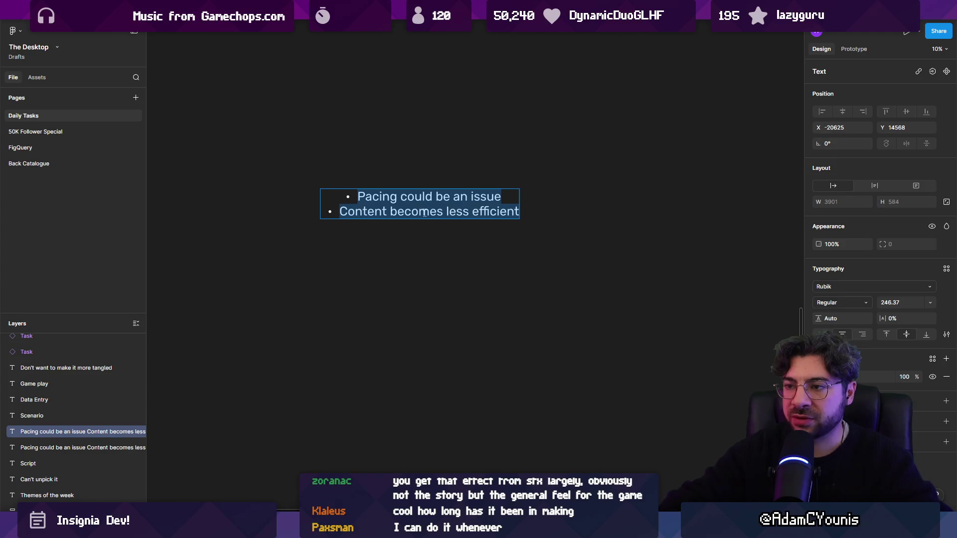
key(Return)
text(Workflow for )
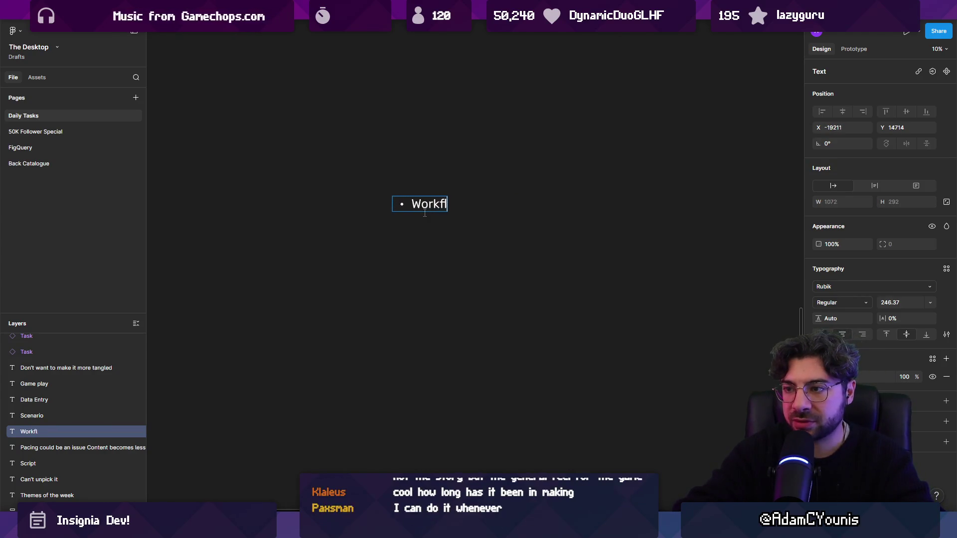
text(puttin)
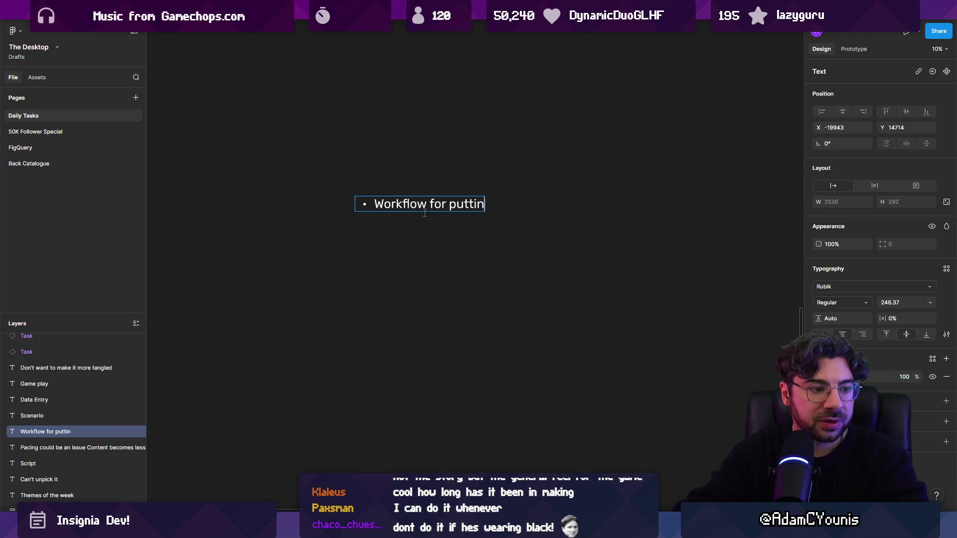
text(g a quest togethjer)
key(BackSpace)
key(BackSpace)
key(BackSpace)
text(er)
key(Escape)
scroll(423, 211, down, 2)
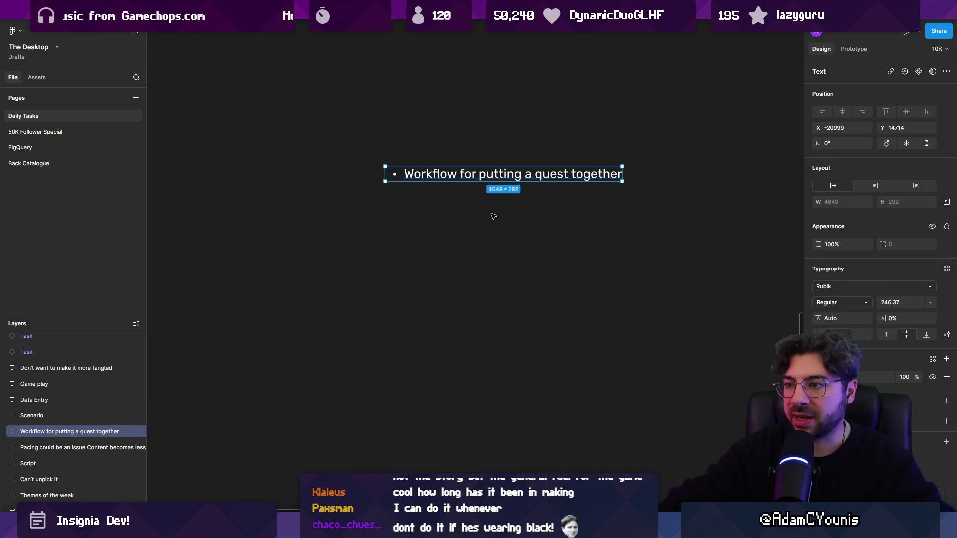
Step: Place a copy of that line below it, reading 'Script'
drag(423, 177, 423, 243)
key(Return)
text(Screipt)
key(ctrl+BackSpace)
text(cript)
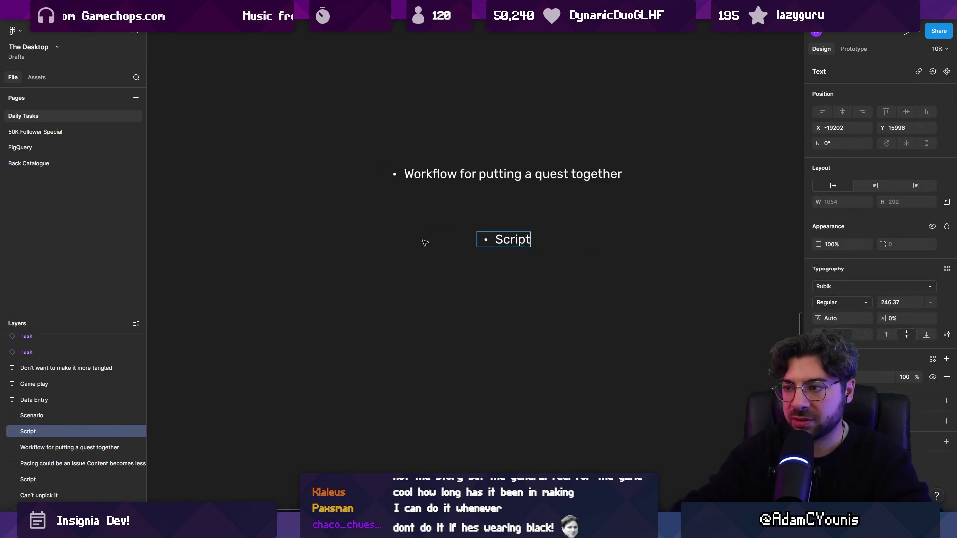
key(Escape)
Step: Remove the bullets from the Script and heading lines and make the heading bold
scroll(491, 219, down, 1)
key(Return)
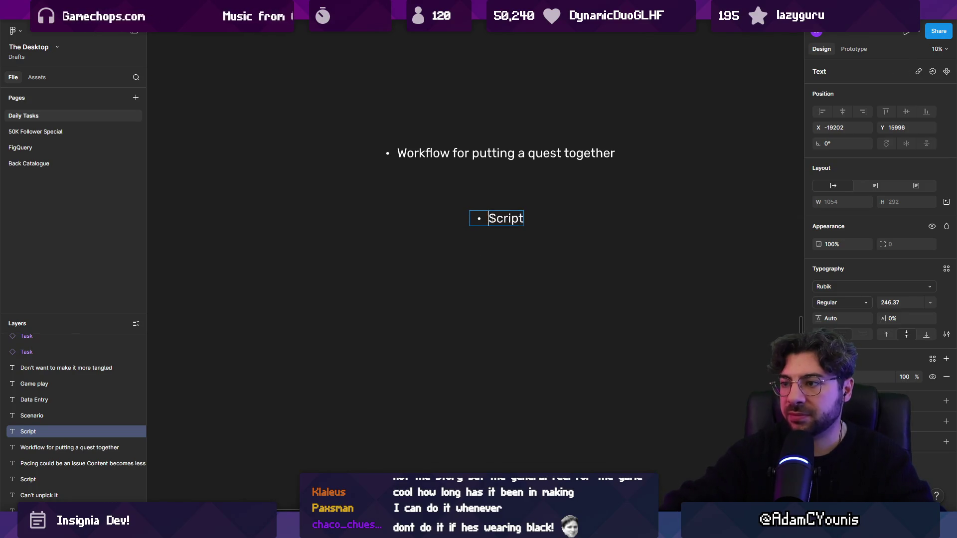
key(ctrl+shift+8)
key(Escape)
click(433, 155)
key(Return)
key(ctrl+shift+8)
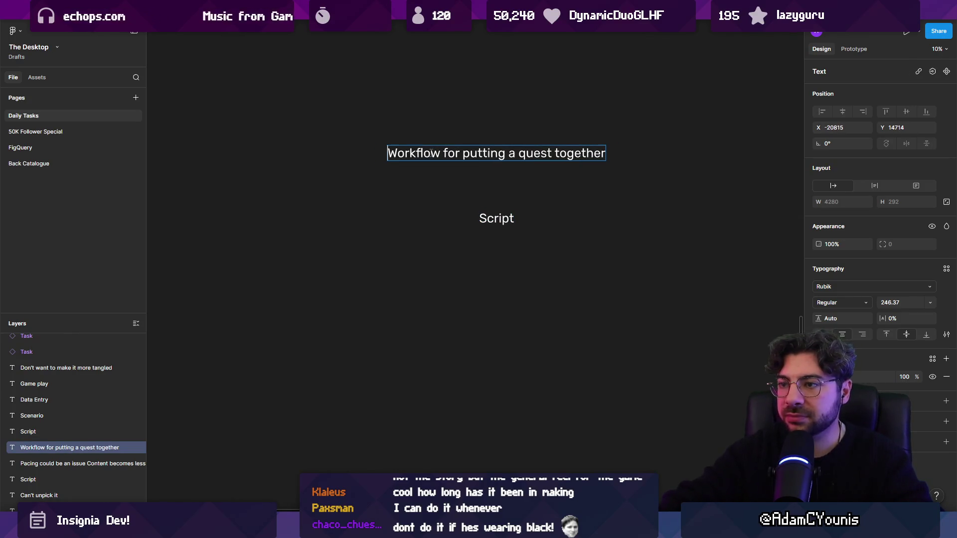
key(ctrl+b)
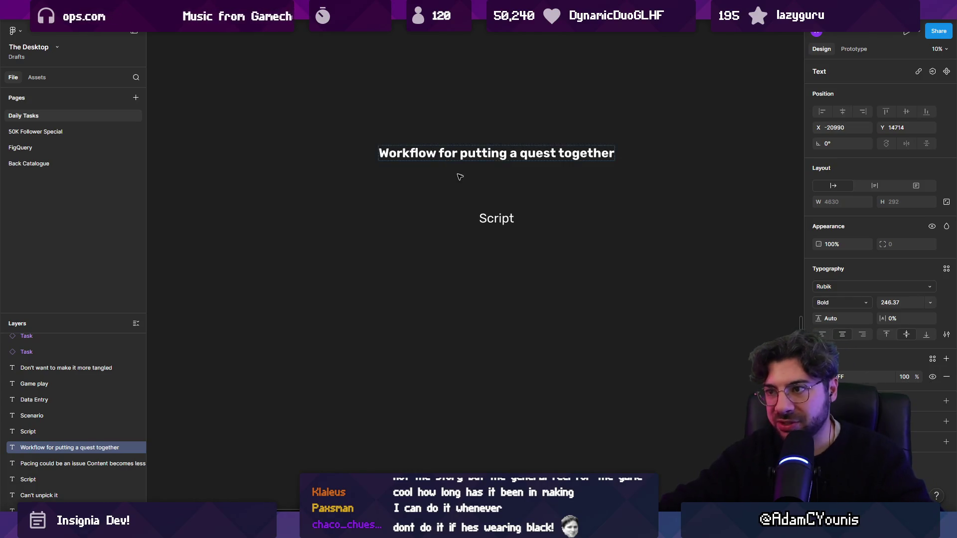
click(496, 223)
Step: Move Script under the heading and add a 'Dialogue' line below it
mouse_move(503, 223)
mouse_down()
mouse_move(499, 214)
mouse_move(394, 204)
mouse_move(389, 229)
mouse_up()
key(Return)
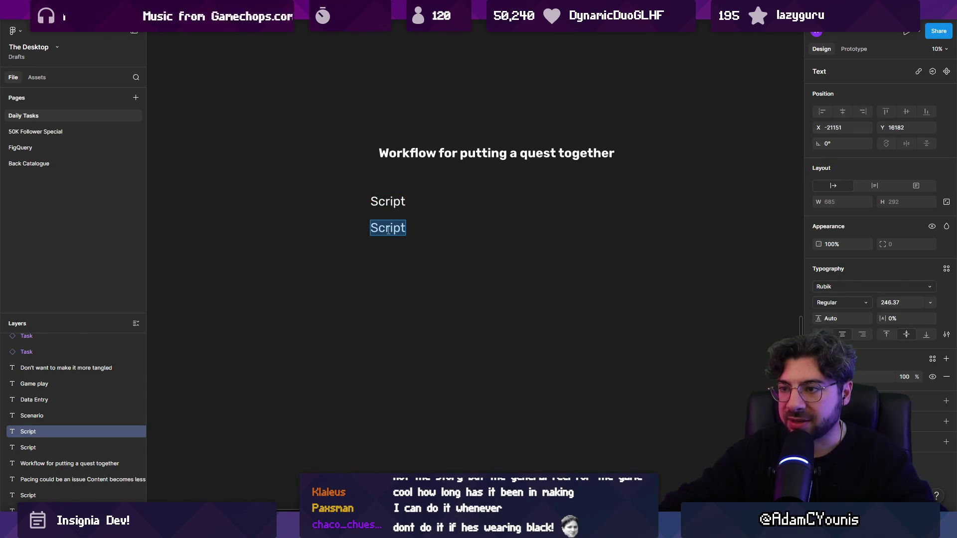
text((Dio)
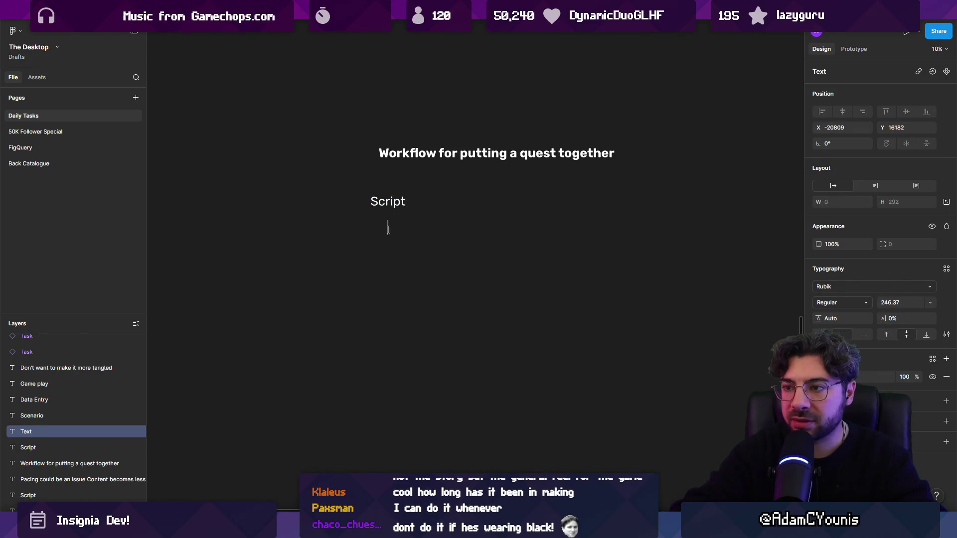
text(ialogue)
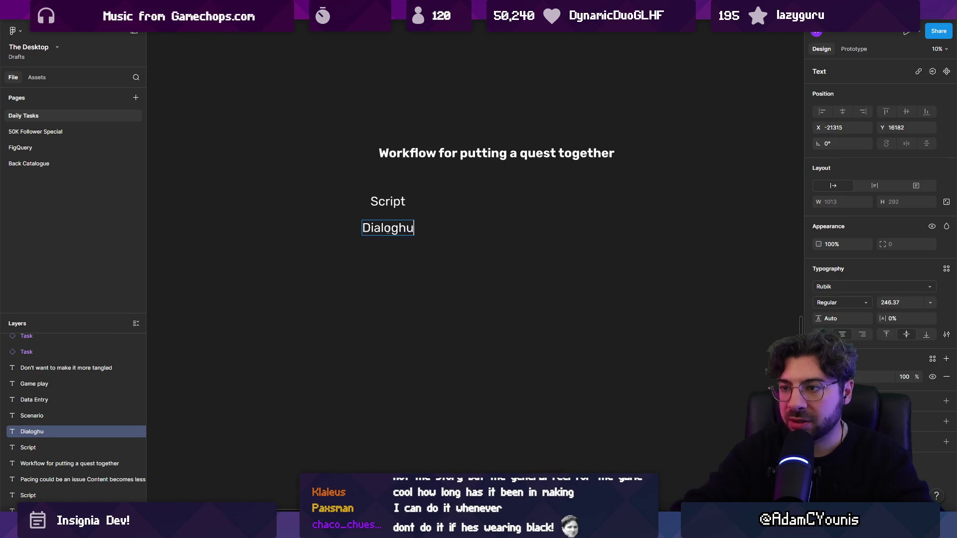
key(Escape)
key(Escape)
Step: Add a copy under Dialogue reading 'Scenes where the dialogue will take place'
drag(388, 229, 388, 256)
key(Return)
text(Scenes where the dfa)
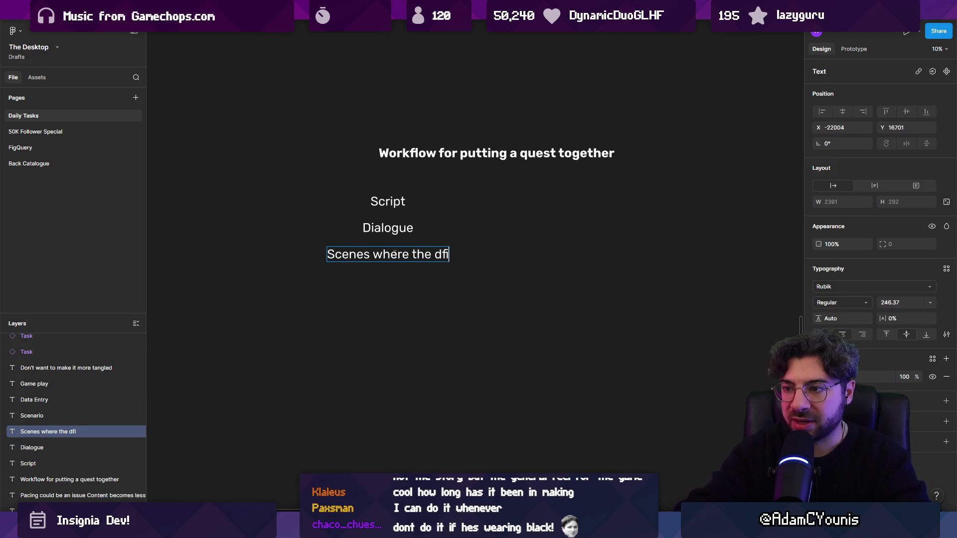
key(BackSpace)
key(BackSpace)
text(ialogu)
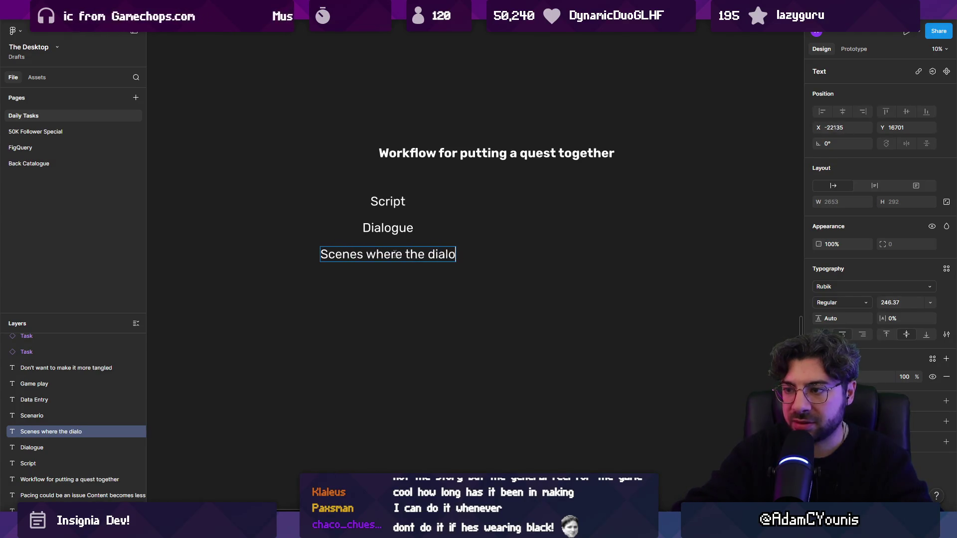
key(BackSpace)
key(BackSpace)
text(hgu)
key(BackSpace)
key(BackSpace)
key(BackSpace)
text(gue will take p[lac)
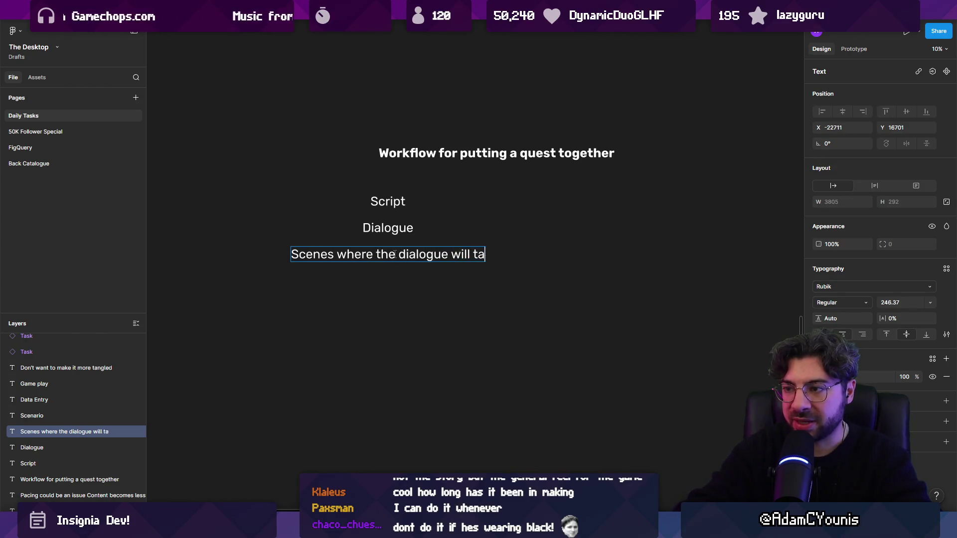
key(BackSpace)
key(BackSpace)
key(BackSpace)
text(lace)
key(Escape)
key(Escape)
Step: Shorten that line to 'Scene' and prefix it to read 'Unity Scene'
drag(410, 262, 399, 246)
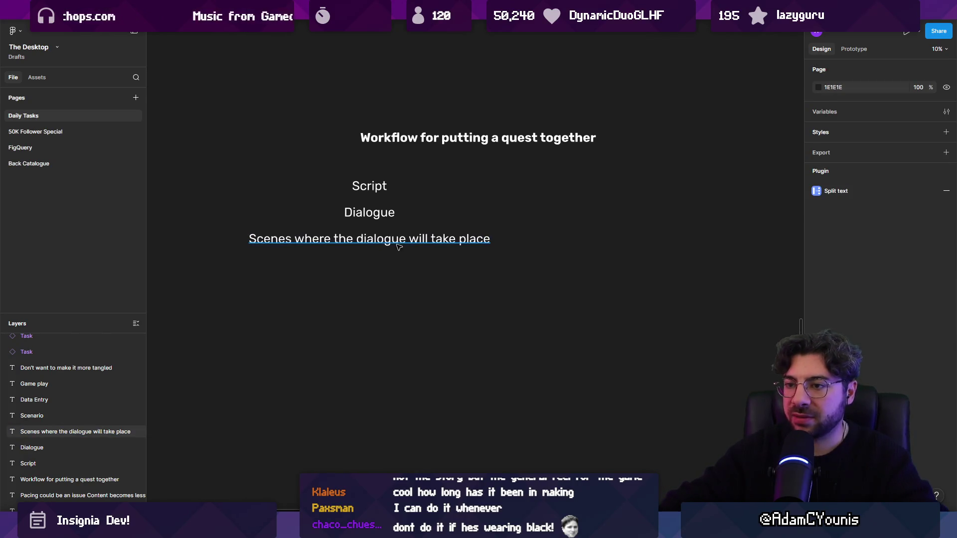
click(399, 245)
drag(288, 241, 608, 216)
key(BackSpace)
key(Escape)
key(Escape)
click(360, 238)
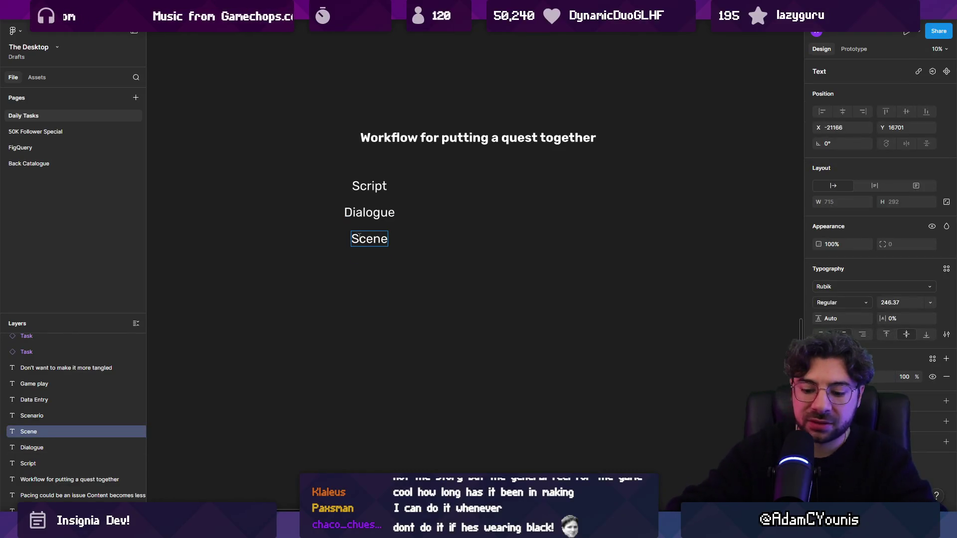
text(Umm)
key(BackSpace)
key(BackSpace)
text(nity)
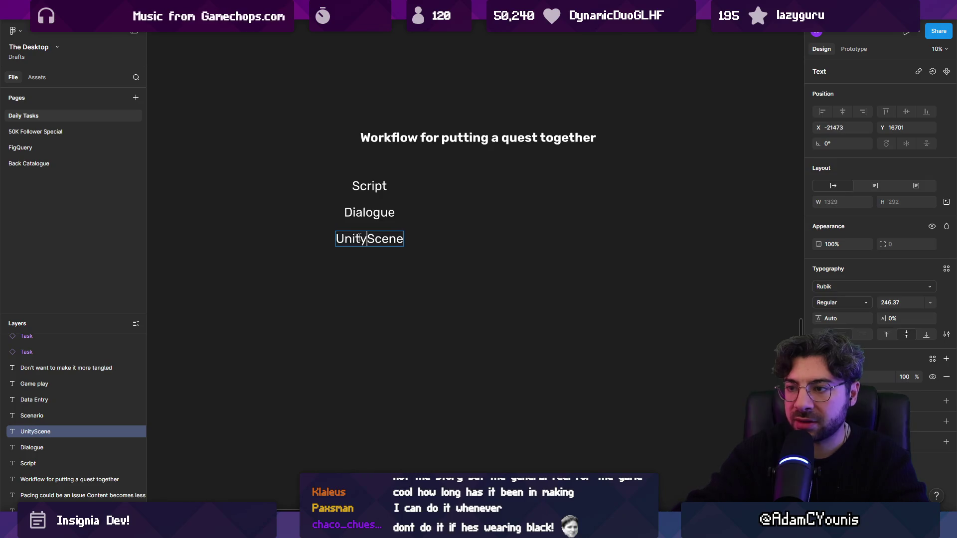
click(406, 273)
Step: Select the Dialogue text and edit its copy on the right
mouse_move(319, 199)
mouse_down()
mouse_move(394, 224)
mouse_move(391, 269)
mouse_move(380, 272)
mouse_move(454, 247)
mouse_up()
click(370, 242)
double_click(479, 242)
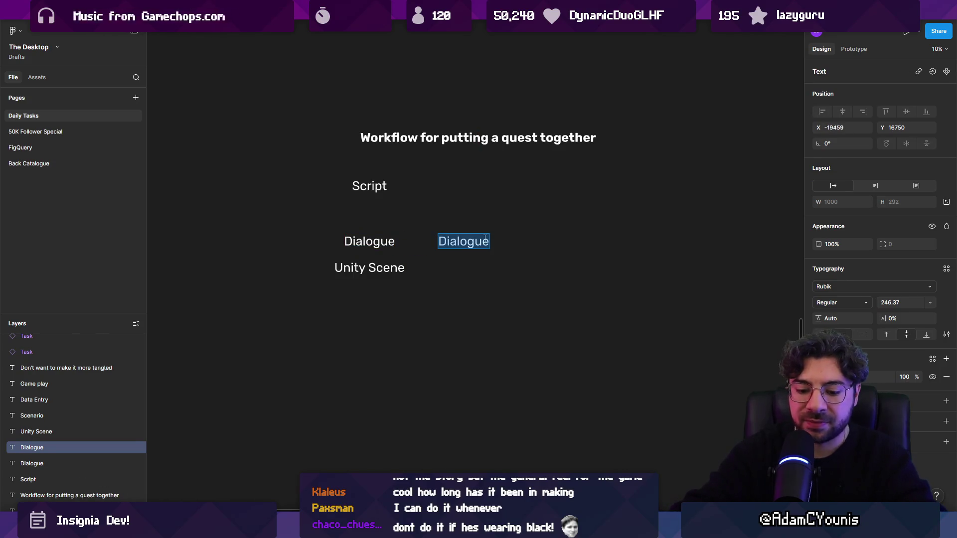
key(ctrl+z)
key(ctrl+z)
key(ctrl+z)
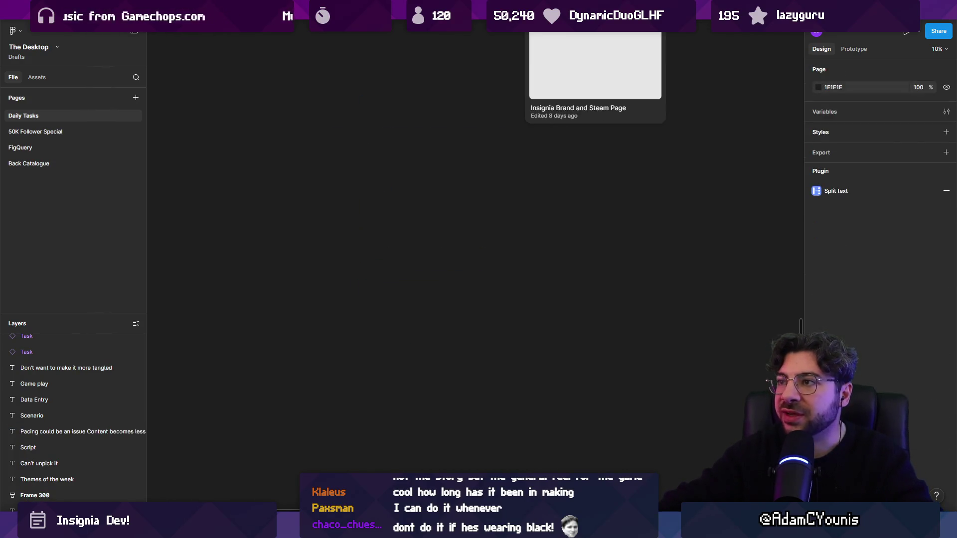
Step: Paste the quest workflow notes into the Insignia Sequence World Layout board and shrink them
key(ctrl+Tab)
key(ctrl+shift+Tab)
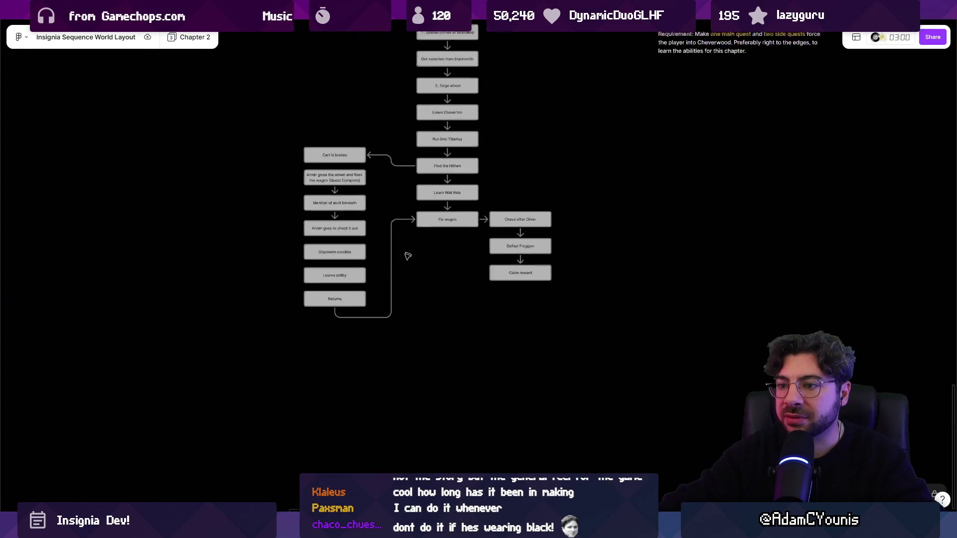
key(ctrl+v)
scroll(565, 199, down, 5)
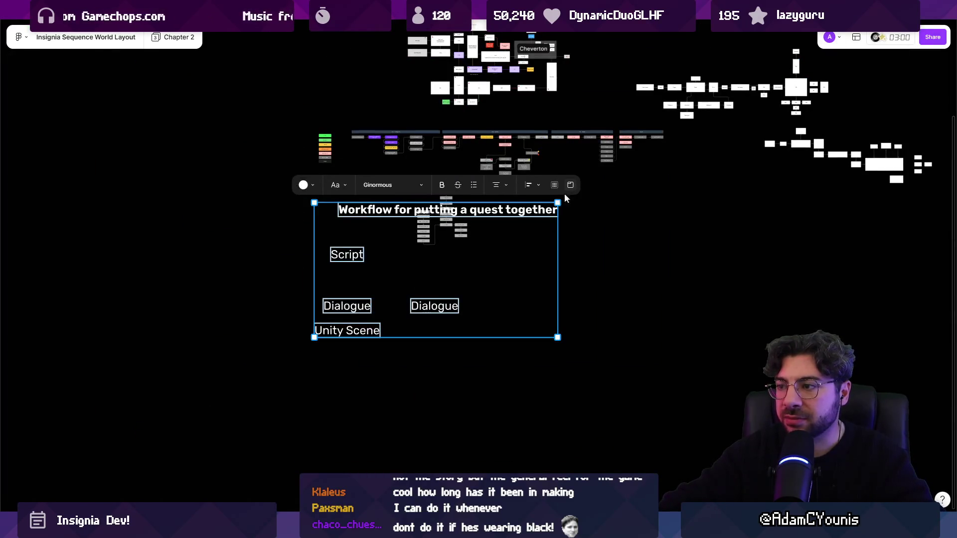
mouse_move(557, 203)
mouse_down()
mouse_move(363, 310)
mouse_move(384, 271)
mouse_up()
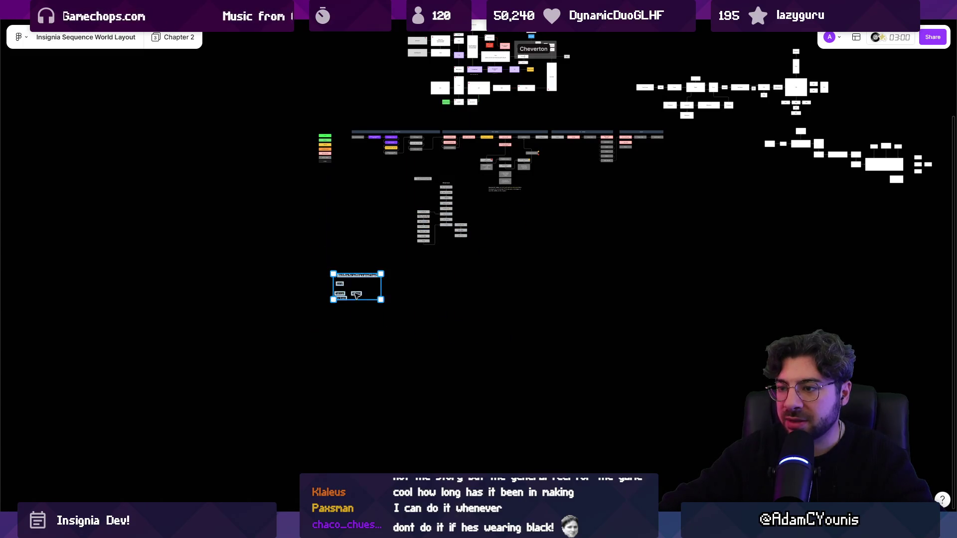
scroll(409, 264, up, 5)
key(Escape)
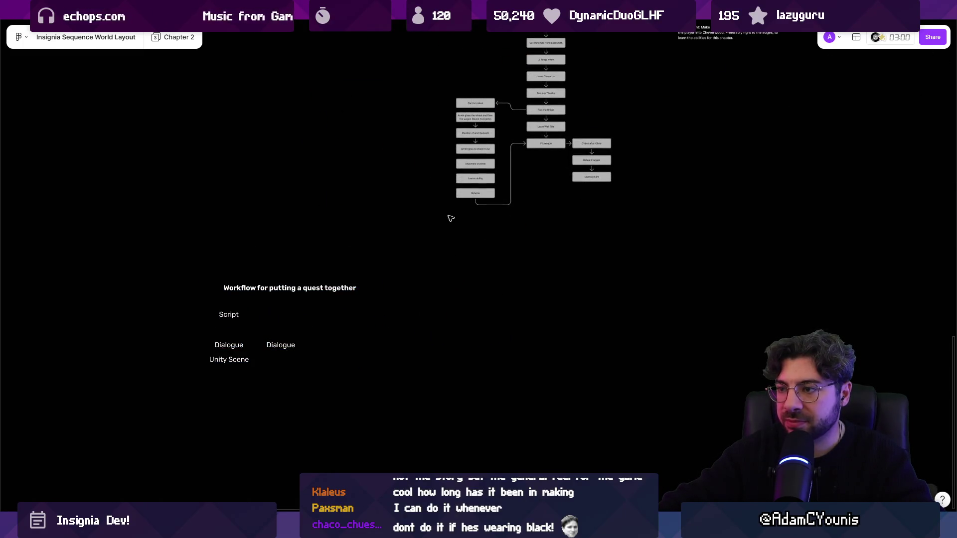
Step: Move the Returns box below the workflow notes and relabel it Dialogue
click(462, 193)
drag(461, 193, 298, 394)
scroll(299, 394, up, 5)
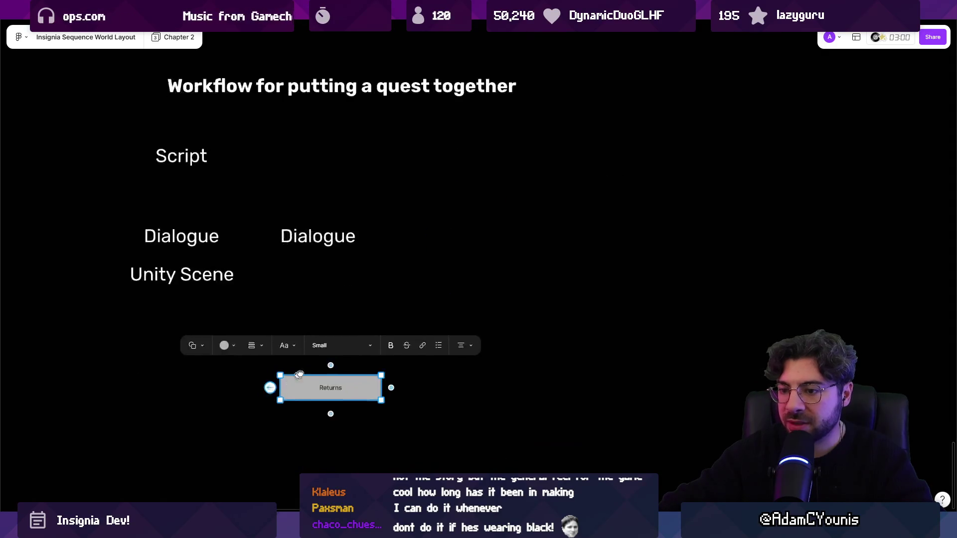
double_click(421, 334)
text(Di)
text(e)
Step: Copy the Dialogue box to its right and connect the two with an arrow
drag(484, 329, 434, 31)
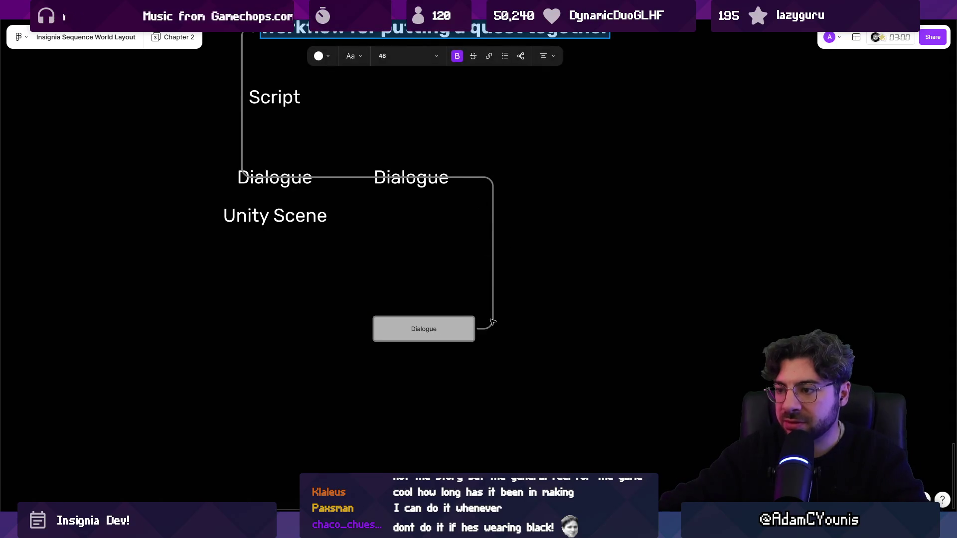
key(ctrl+z)
drag(482, 328, 540, 331)
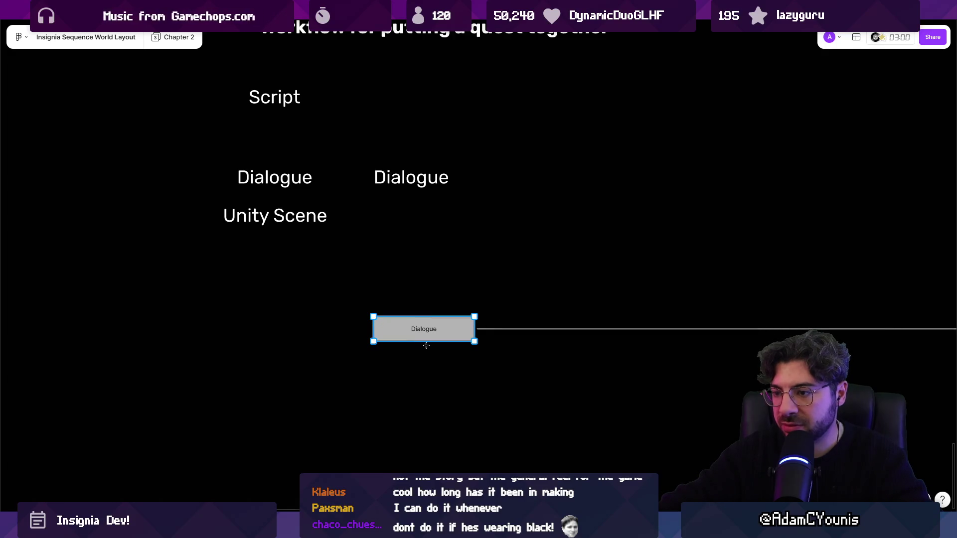
click(448, 330)
click(444, 372)
click(428, 314)
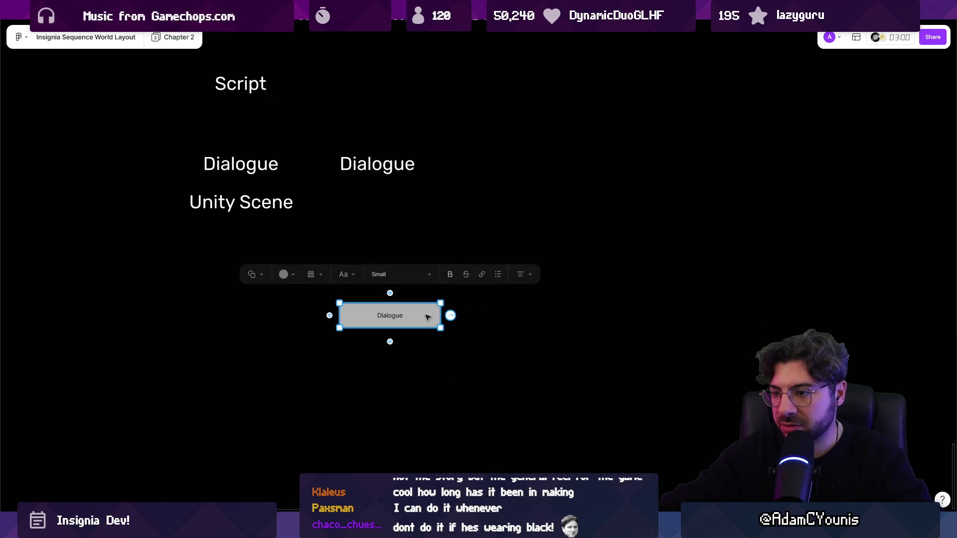
drag(428, 314, 545, 320)
click(434, 318)
drag(458, 316, 519, 317)
Step: Rename the right box EventSequence and chain Flag and Timeline boxes below it
double_click(529, 316)
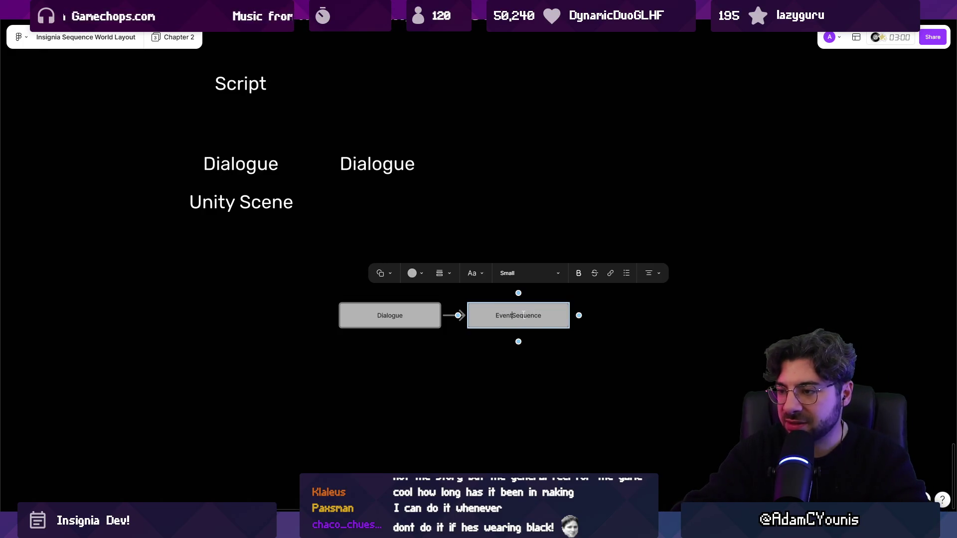
key(Escape)
scroll(534, 319, up, 3)
click(514, 301)
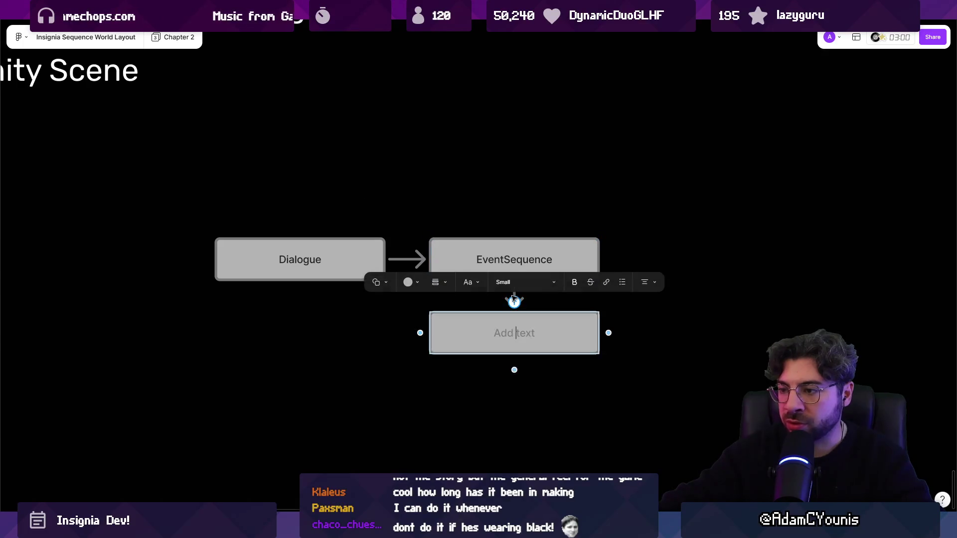
text(Flag)
key(Escape)
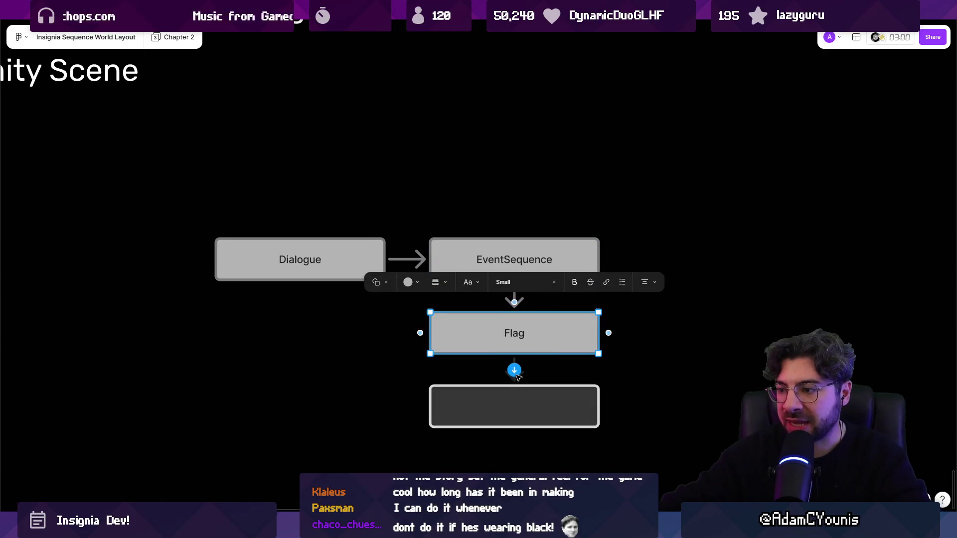
click(513, 369)
text(Timeline)
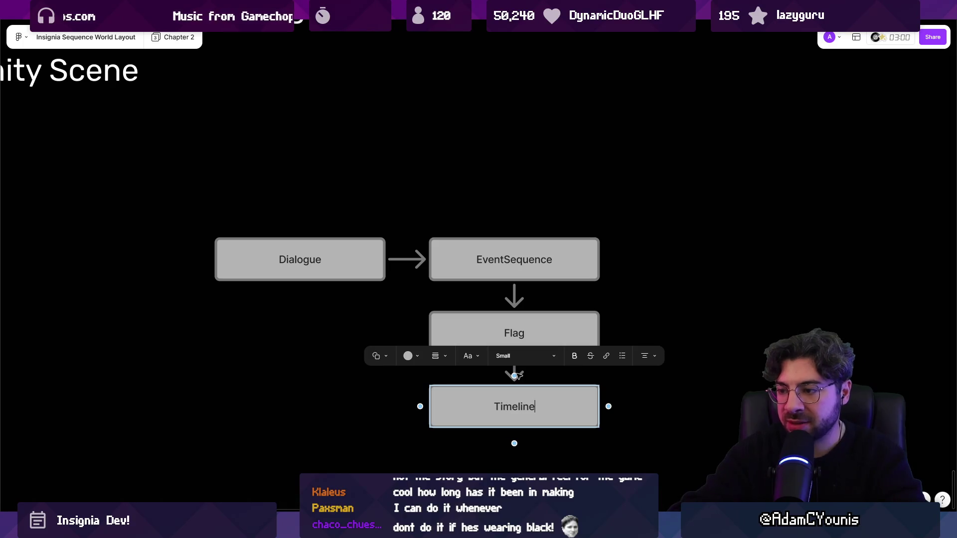
key(Escape)
Step: Move the Flag and Timeline boxes further down under EventSequence
scroll(431, 274, right, 3)
click(401, 268)
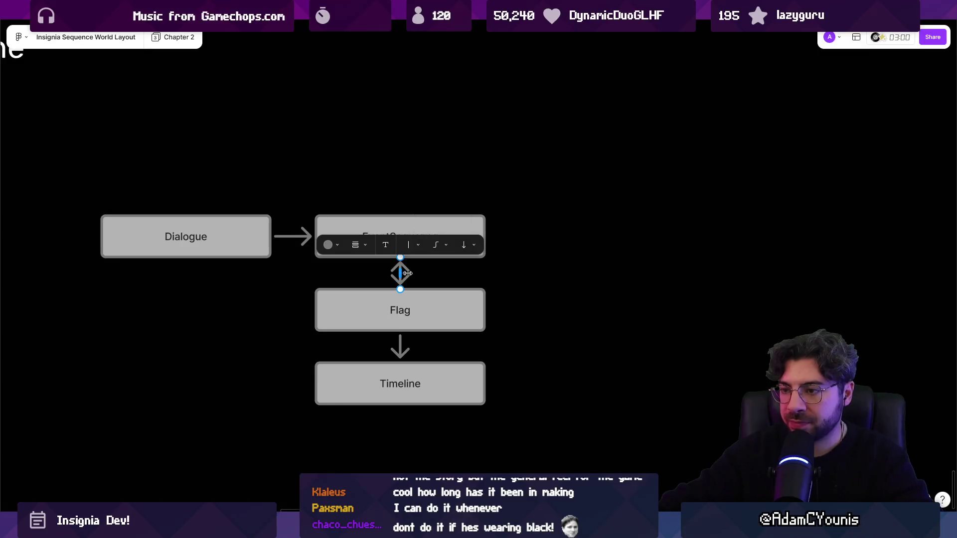
drag(411, 299, 407, 326)
drag(415, 379, 417, 411)
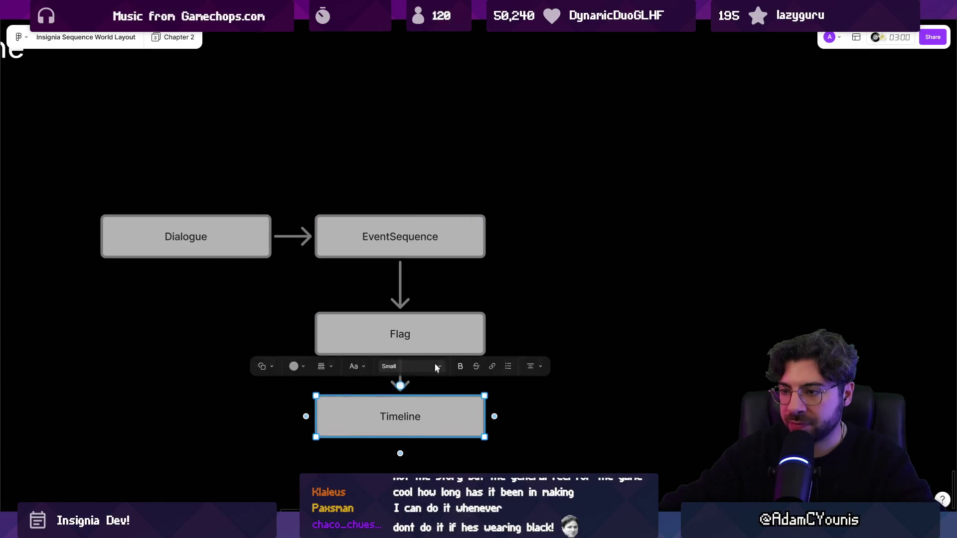
scroll(409, 202, down, 3)
scroll(410, 202, up, 1)
click(413, 222)
click(397, 264)
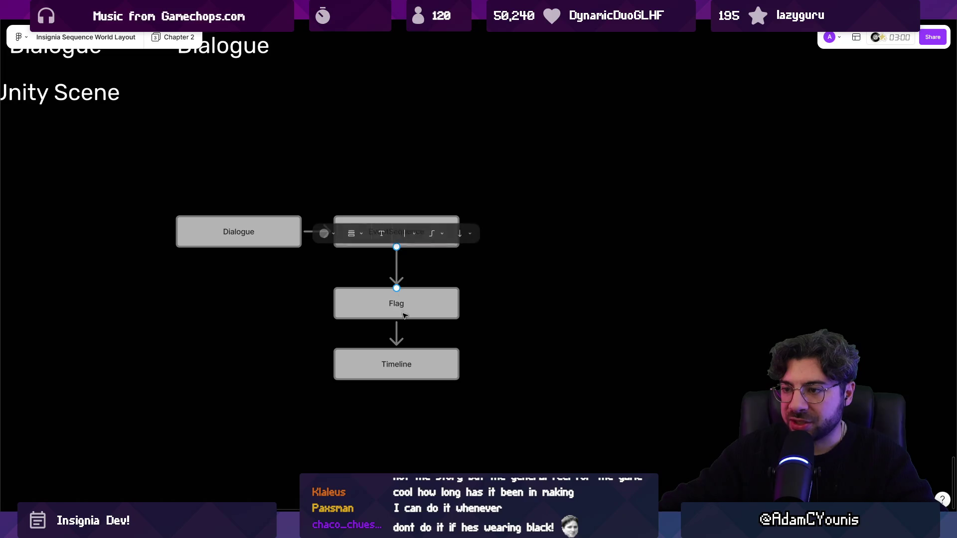
click(410, 300)
click(475, 286)
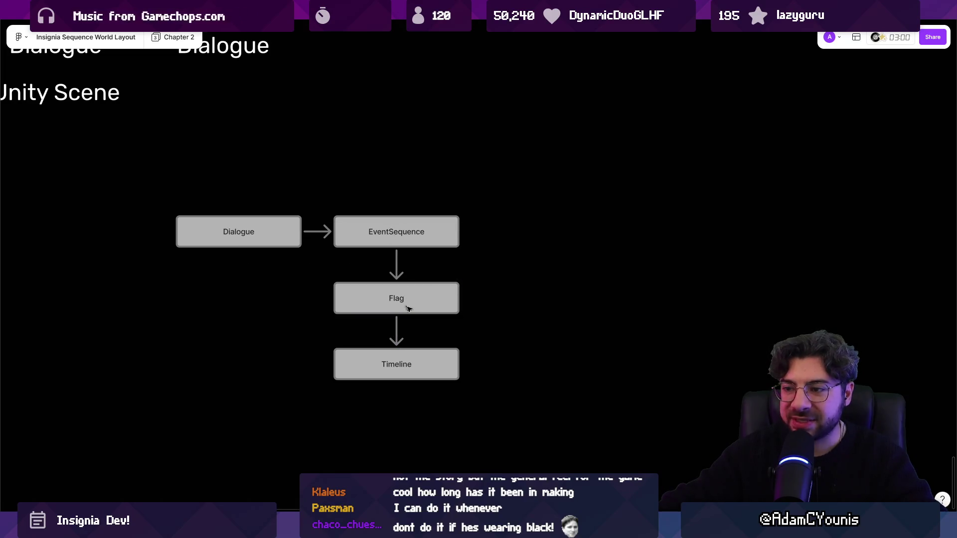
Step: Add Into Unity Scene right of EventSequence, then Sequence Instance and Camera below it
click(393, 227)
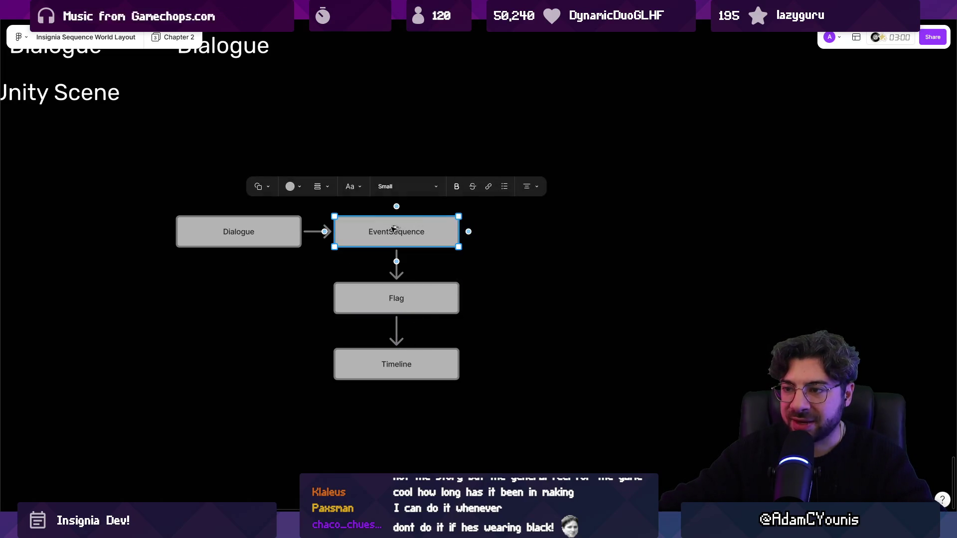
click(469, 231)
text(In)
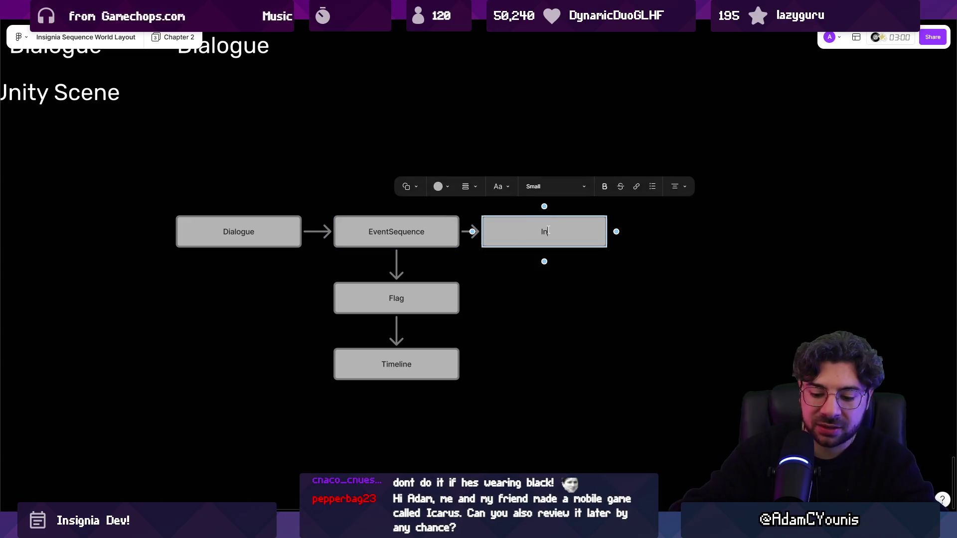
text(ene)
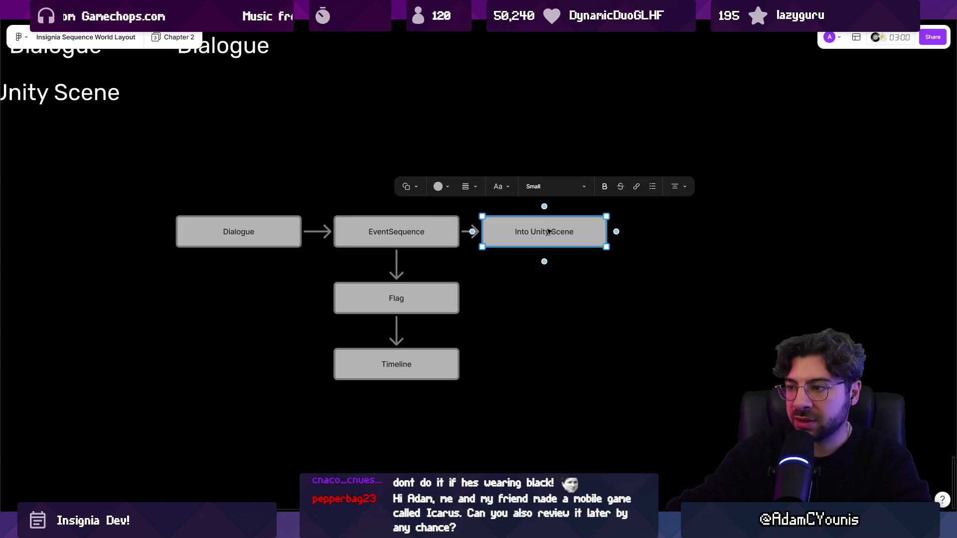
click(545, 262)
text(Sequence Instance)
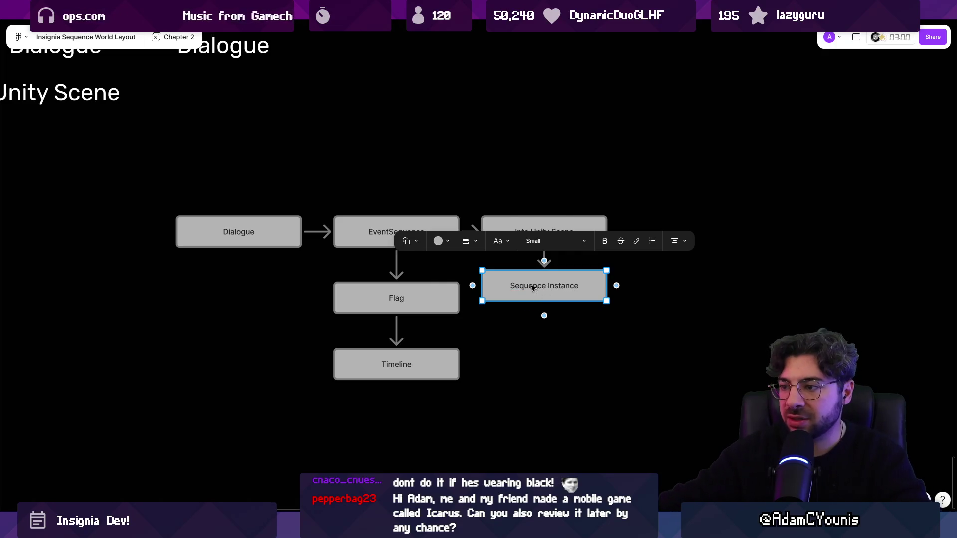
click(544, 315)
text(Camera)
Step: Continue the chain with NPCs and Marks boxes below Camera
click(545, 383)
text(C)
key(BackSpace)
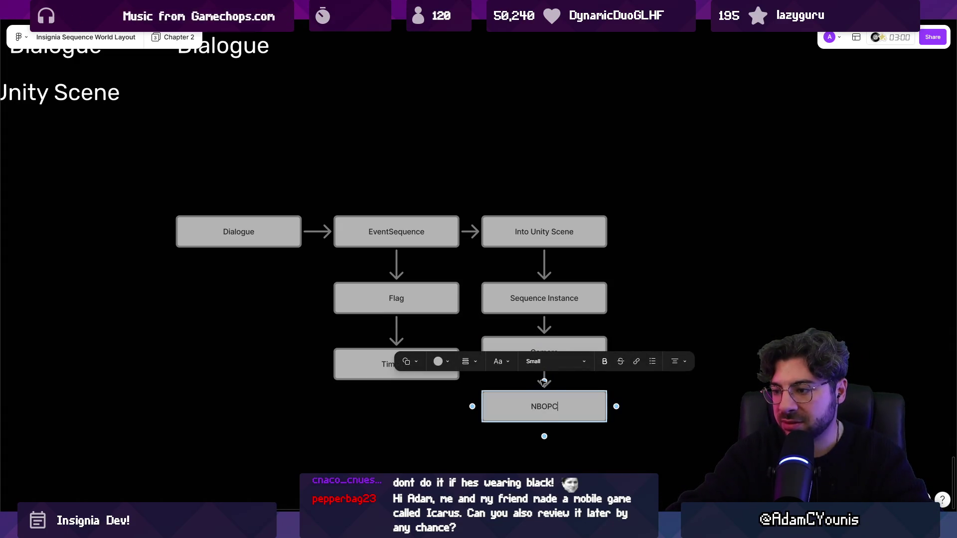
scroll(544, 382, down, 3)
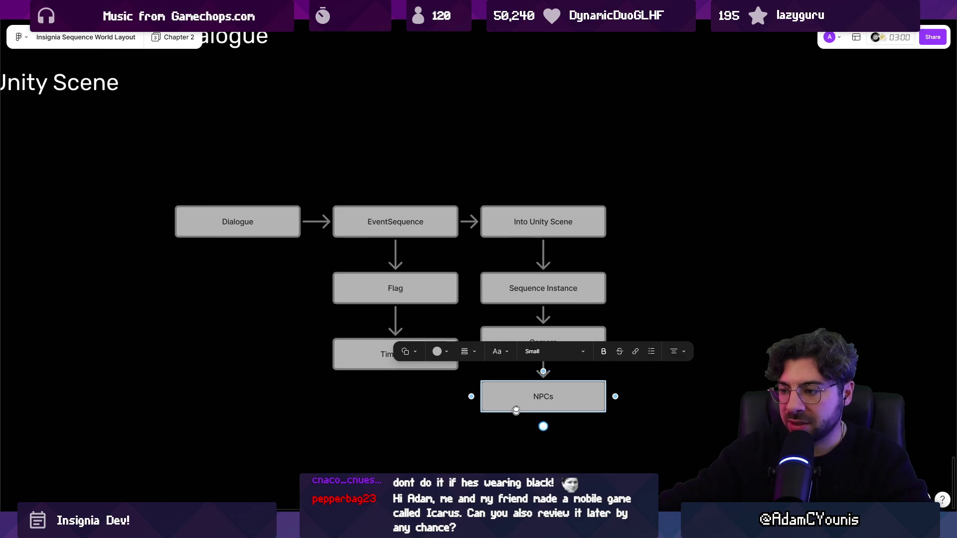
click(553, 357)
text(Marks)
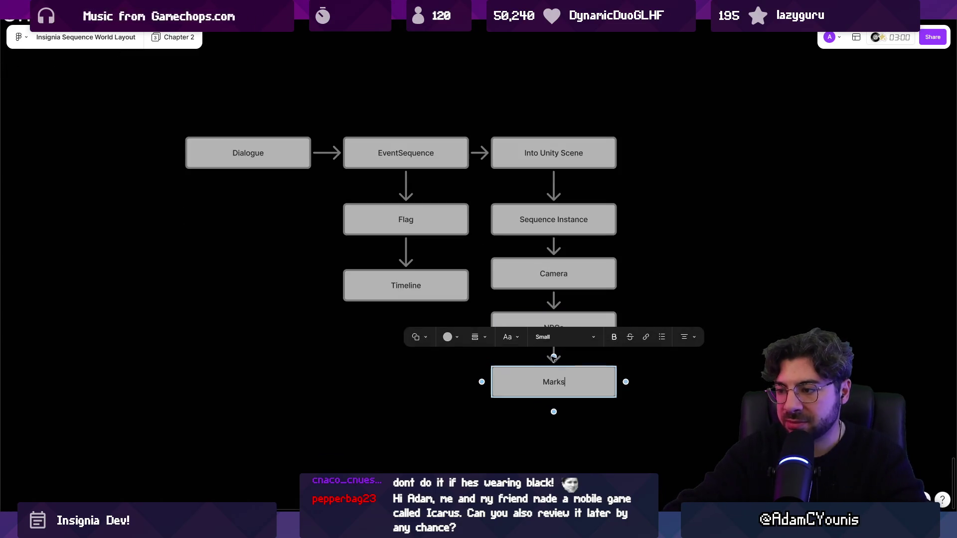
key(Escape)
key(Escape)
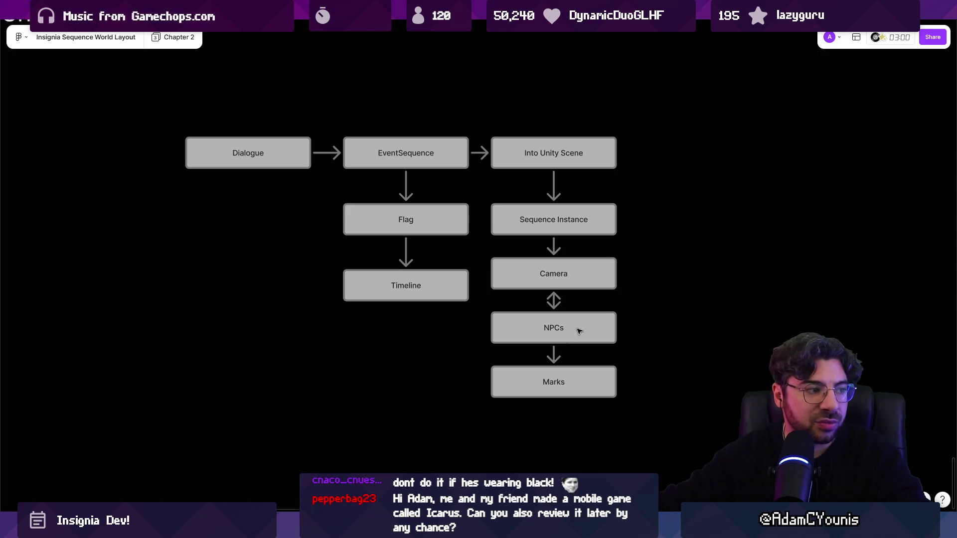
Step: Shift the NPCs and Marks boxes down slightly
click(617, 330)
shift+click(553, 382)
drag(553, 381, 553, 394)
click(698, 327)
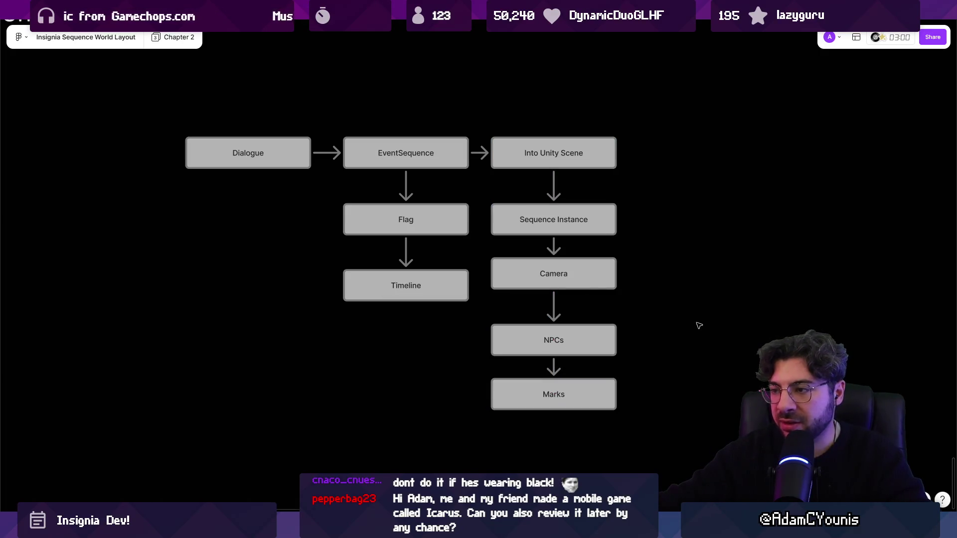
scroll(629, 357, right, 2)
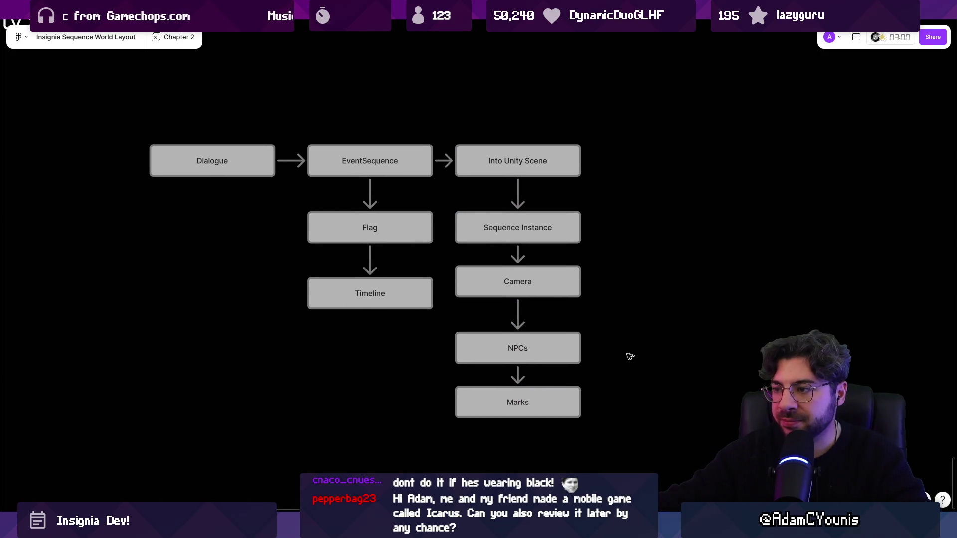
click(544, 346)
key(Escape)
scroll(596, 368, down, 2)
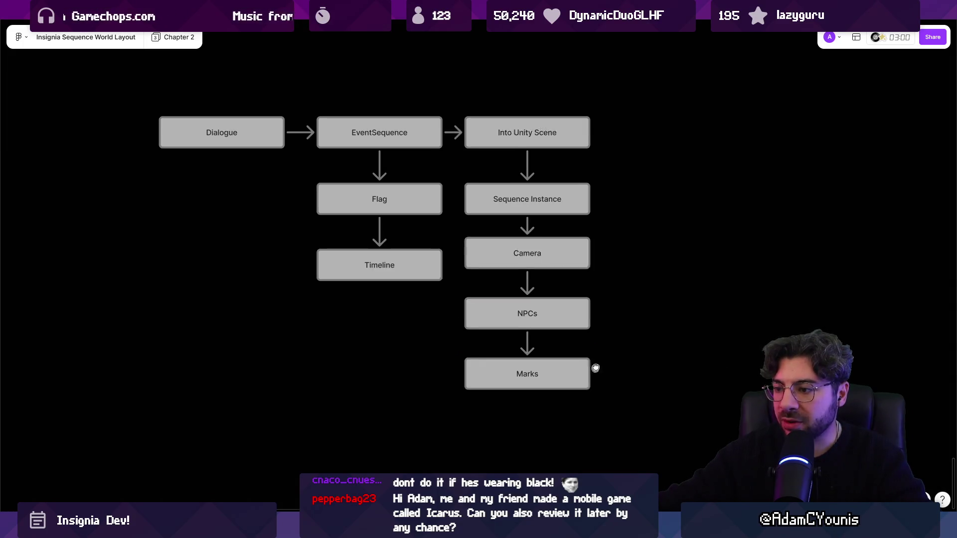
Step: Add an 'Interactable to begin sequence' box below Marks
click(578, 369)
click(531, 395)
text(Interactabl)
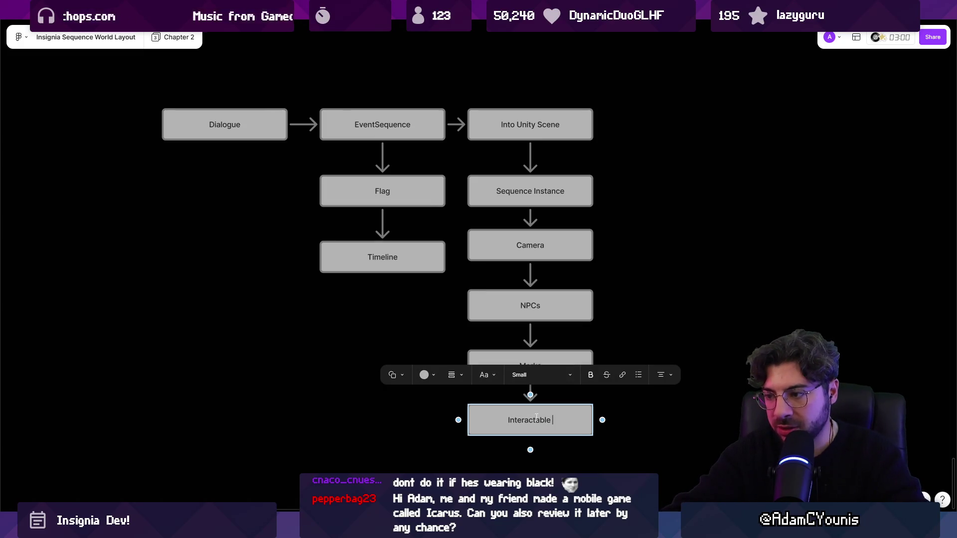
text(equence)
key(Escape)
key(Escape)
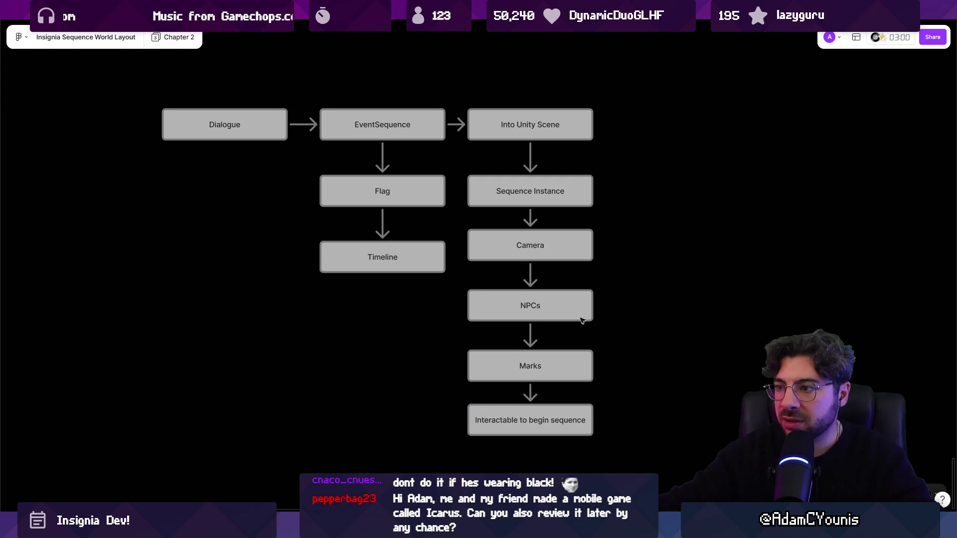
scroll(582, 320, down, 2)
click(435, 149)
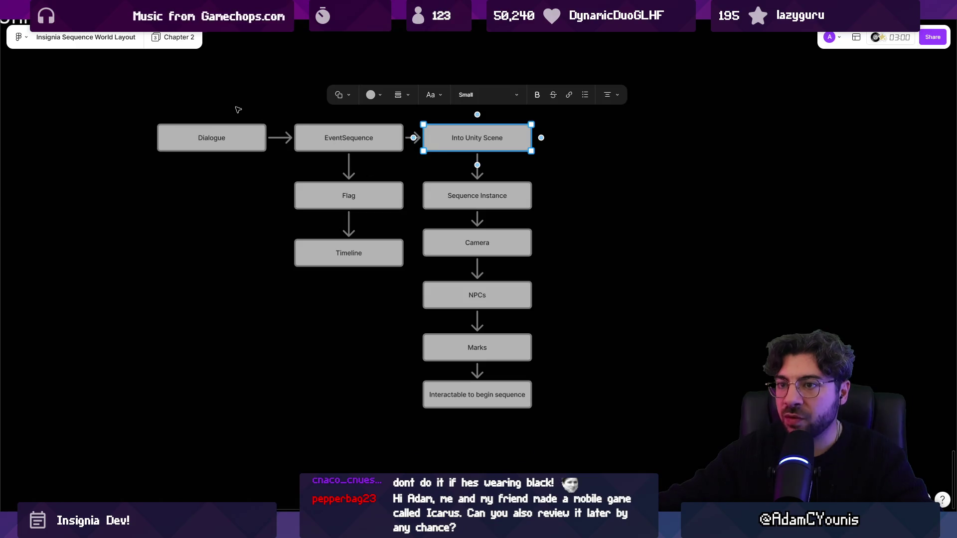
Step: Copy the Into Unity Scene box above the flowchart and make it white, bold 'One Sequence' text
scroll(213, 110, up, 3)
double_click(489, 208)
alt+drag(494, 208, 432, 150)
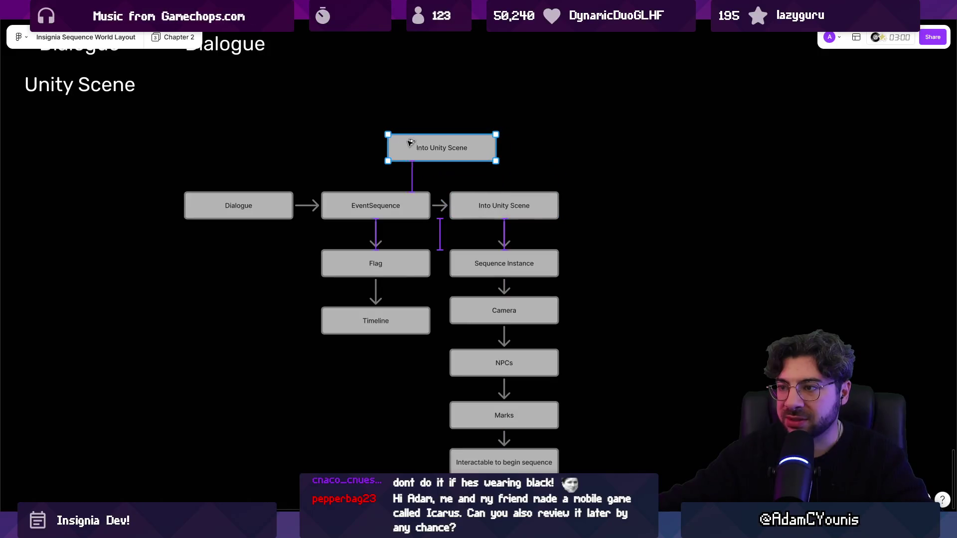
double_click(423, 150)
text(One QWe)
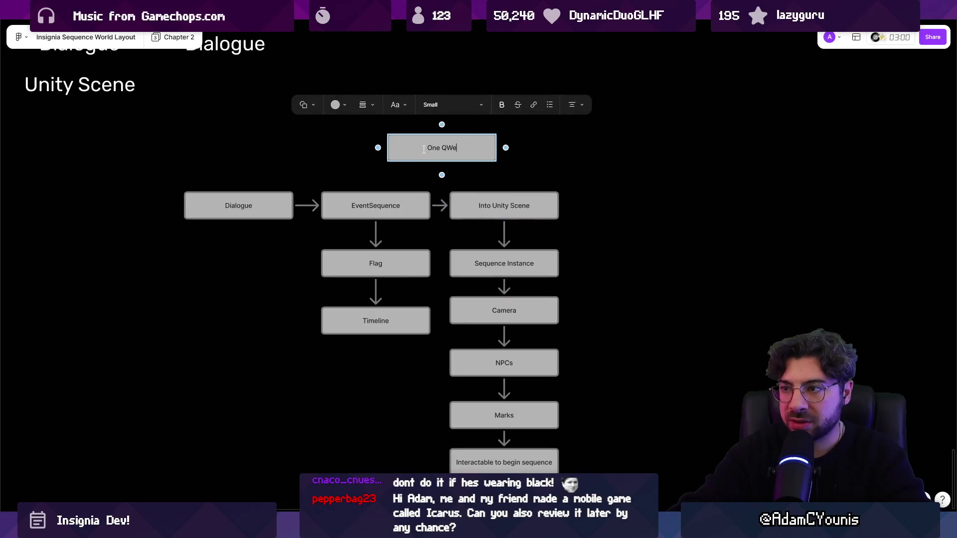
key(BackSpace)
key(BackSpace)
key(BackSpace)
text(Sequence)
double_click(437, 150)
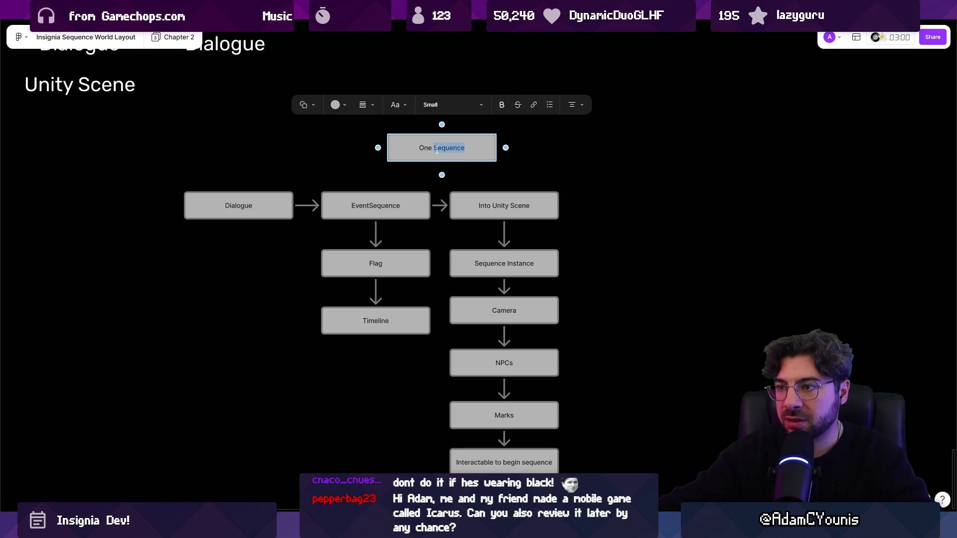
key(Escape)
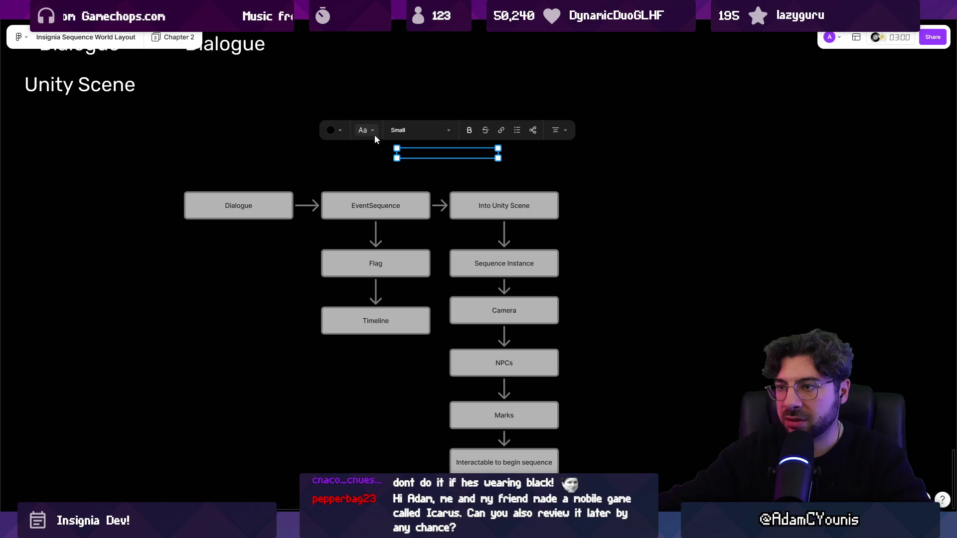
click(339, 131)
click(415, 88)
key(Escape)
click(454, 155)
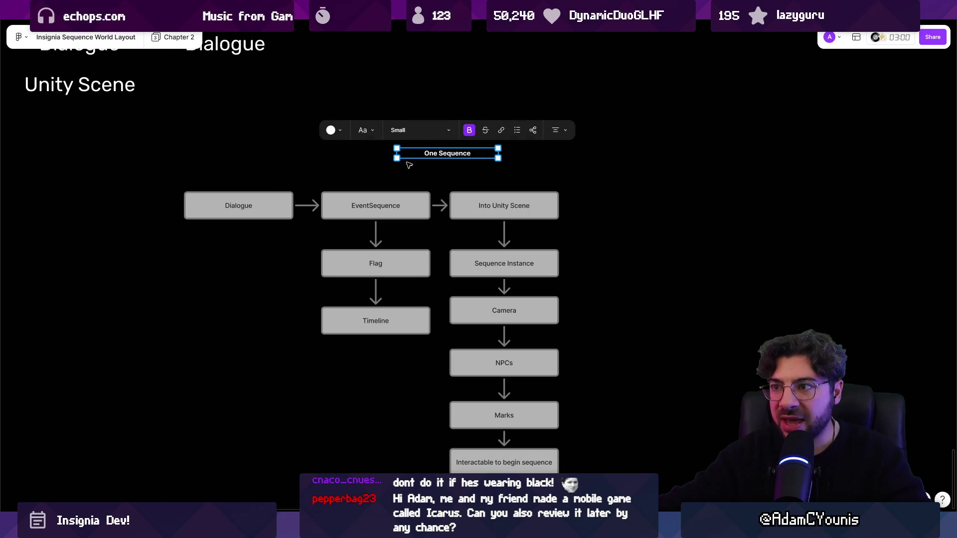
scroll(409, 165, down, 5)
key(Escape)
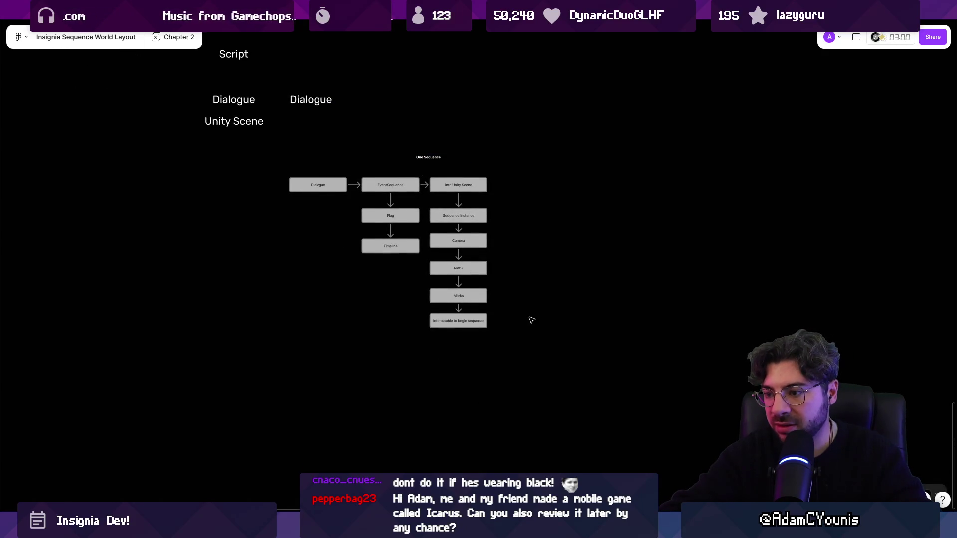
Step: Duplicate the flowchart to the right of the original, lined up with it
mouse_move(525, 342)
mouse_down()
mouse_move(287, 175)
mouse_move(531, 211)
mouse_move(548, 204)
mouse_up()
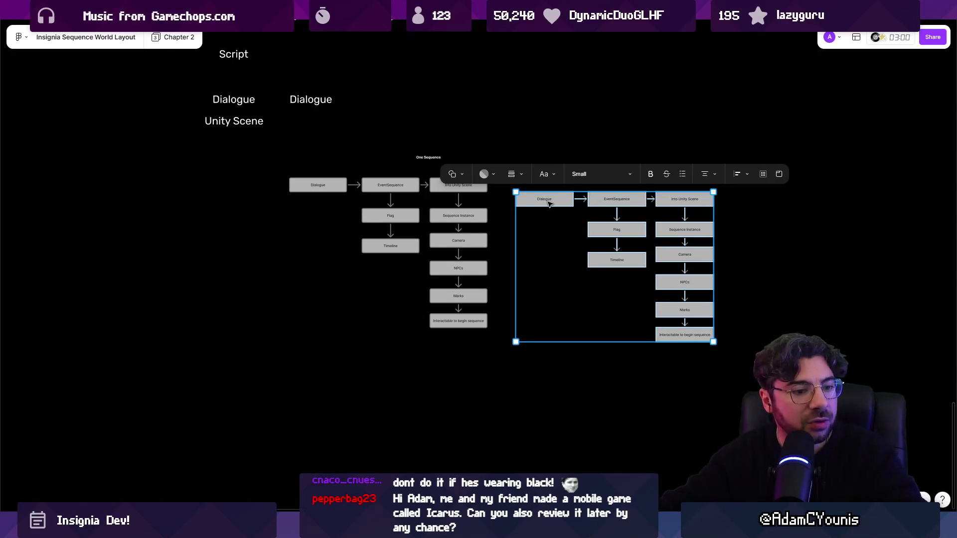
scroll(544, 200, right, 3)
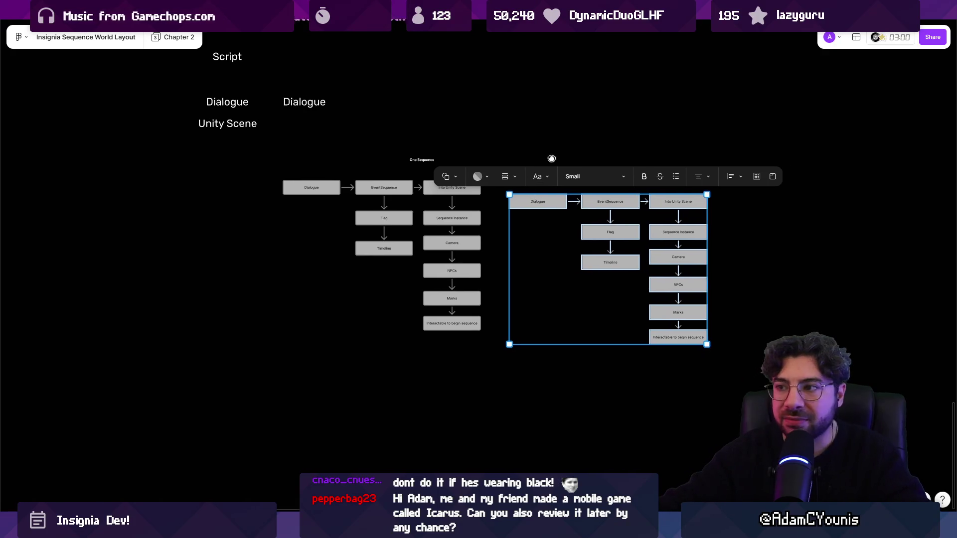
mouse_move(468, 237)
mouse_down()
mouse_move(488, 222)
mouse_move(479, 224)
mouse_up()
key(Escape)
Step: Enlarge the One Sequence title to Large text size
click(345, 185)
scroll(374, 184, up, 5)
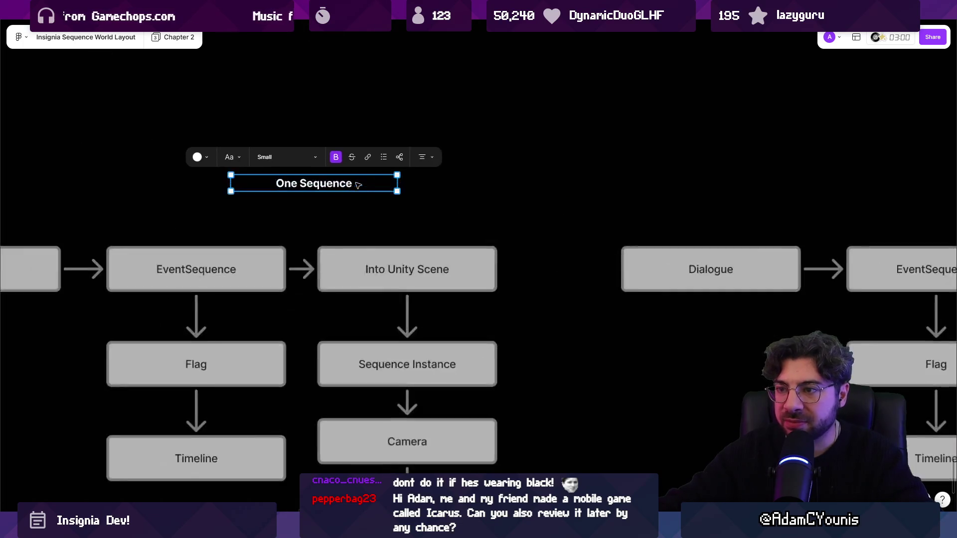
key(ctrl+shift+period)
scroll(445, 187, down, 5)
scroll(445, 187, right, 3)
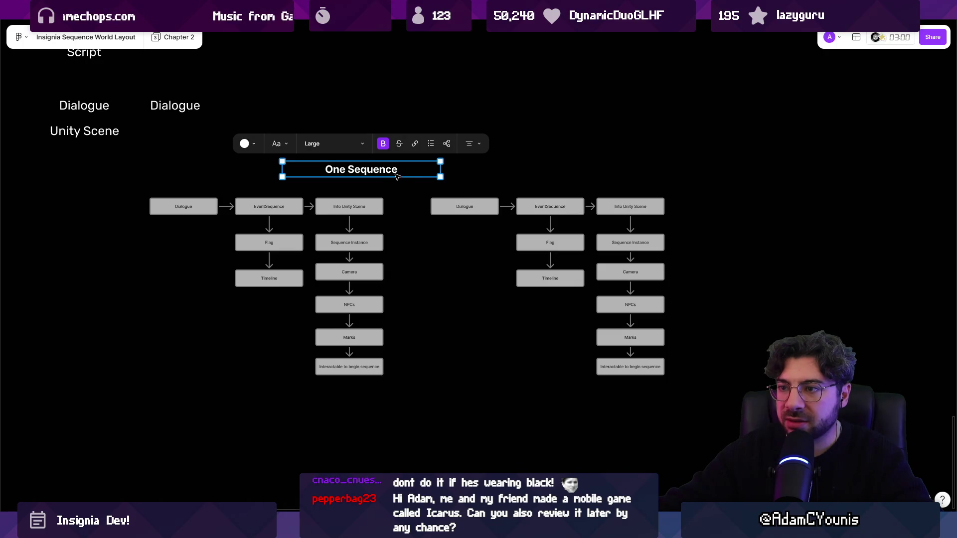
Step: Copy the One Sequence title up and right, and retype it as Quest
drag(373, 172, 477, 133)
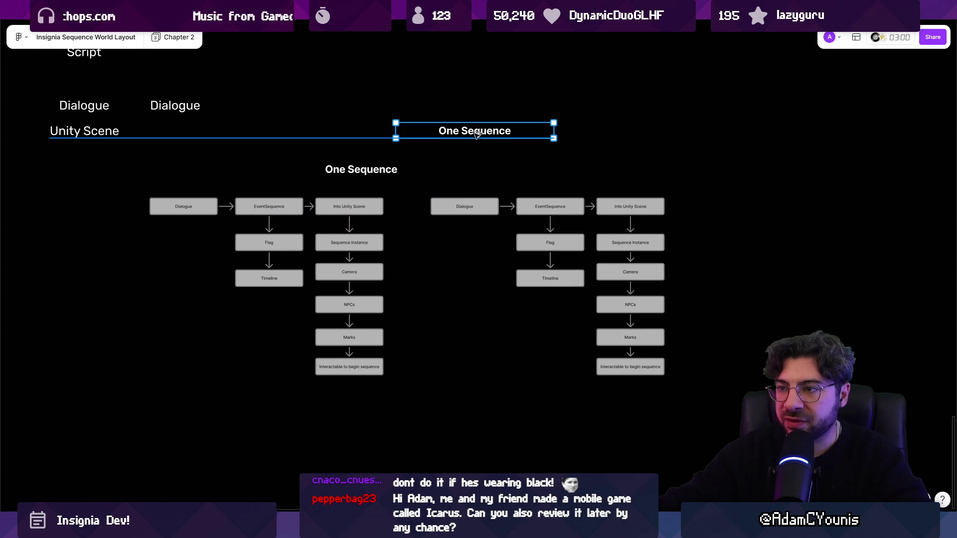
text(Q)
key(ctrl+a)
text(Q)
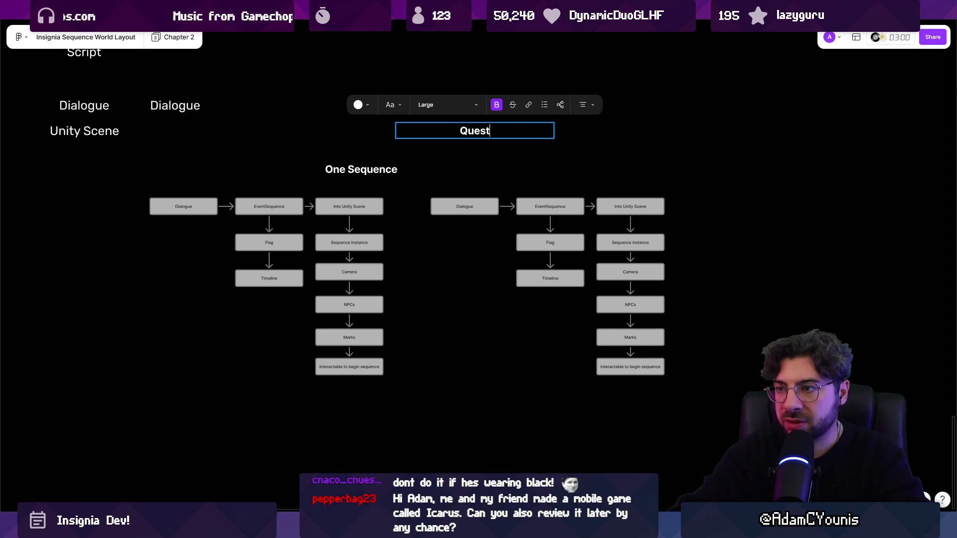
key(Return)
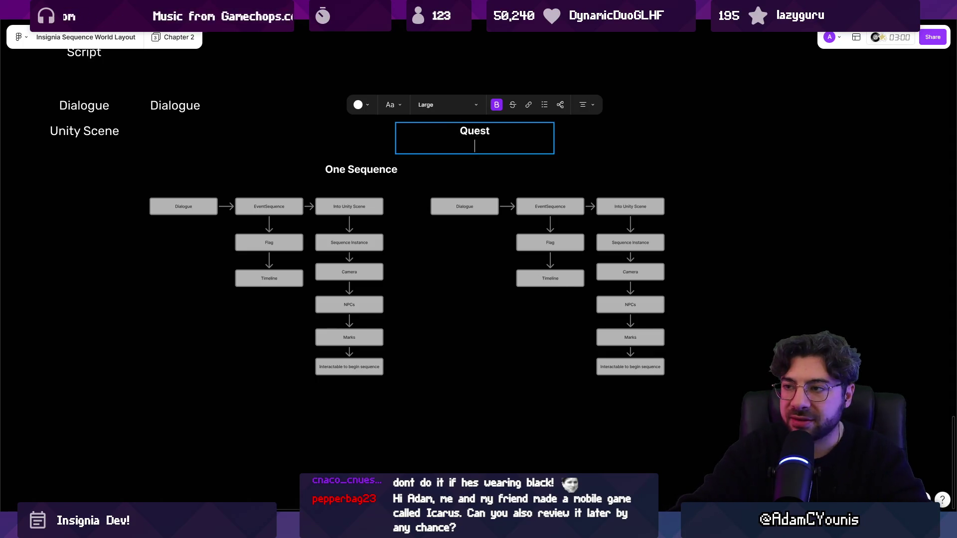
text(5 sequences)
Step: Move the Quest text up-right and delete the extra lines so only Quest remains
drag(514, 146, 524, 130)
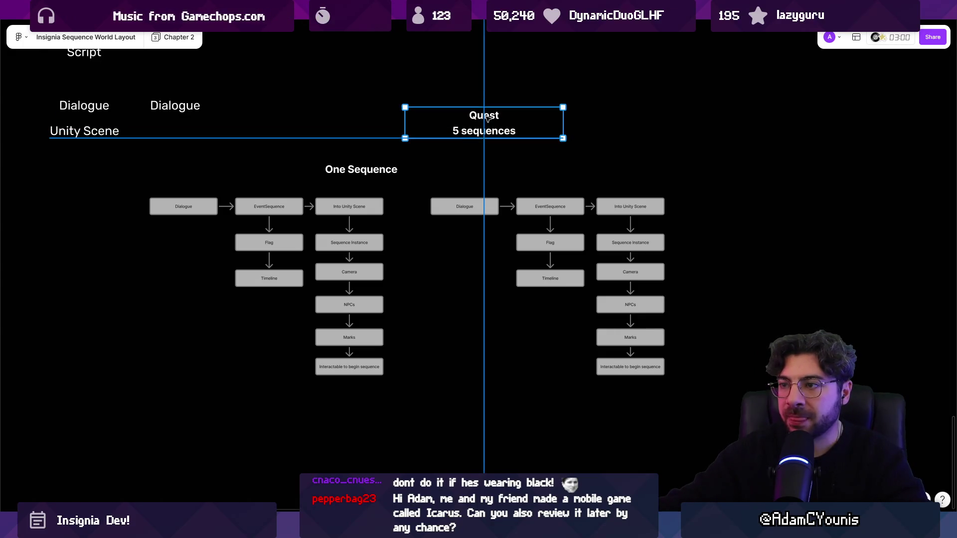
double_click(488, 131)
click(524, 130)
key(Return)
text(Logic)
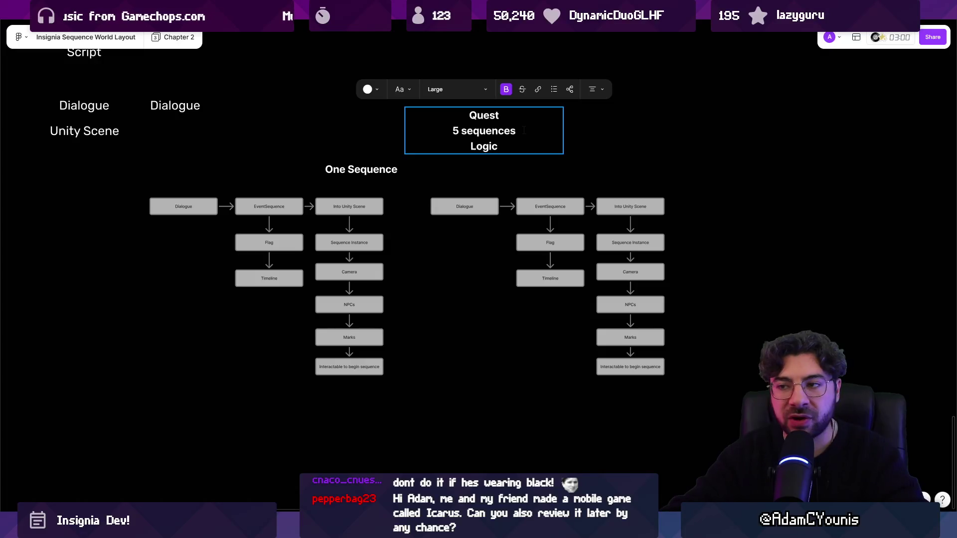
key(Escape)
key(Escape)
click(503, 130)
click(505, 148)
key(BackSpace)
key(BackSpace)
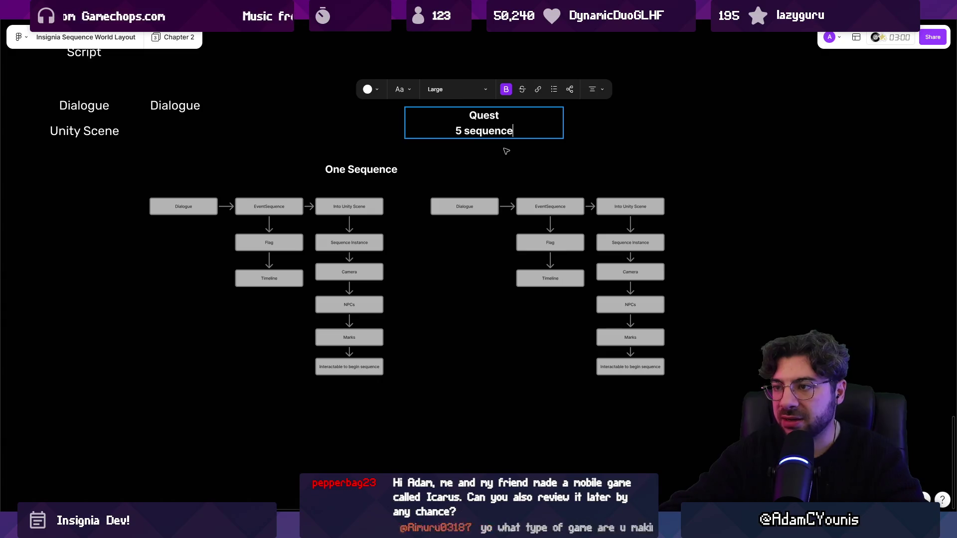
key(ctrl+shift+Left)
key(BackSpace)
key(BackSpace)
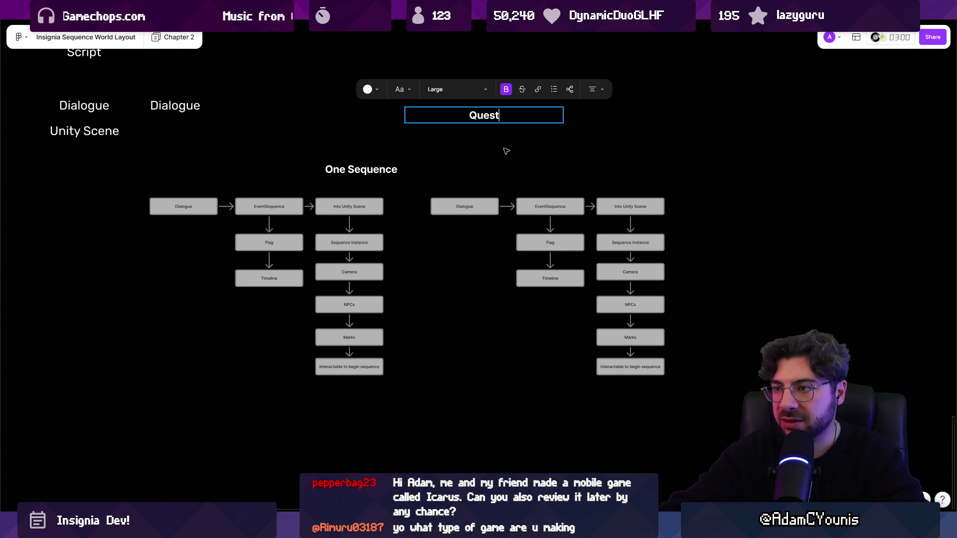
Step: Copy the right flowchart's Dialogue box up under the Quest heading
scroll(498, 152, up, 3)
click(454, 366)
drag(454, 367, 483, 225)
Step: Raise the Quest heading and rename the box below it to N Sequences
click(530, 178)
drag(530, 178, 529, 120)
mouse_move(527, 232)
mouse_down()
mouse_move(515, 206)
mouse_move(487, 191)
mouse_up()
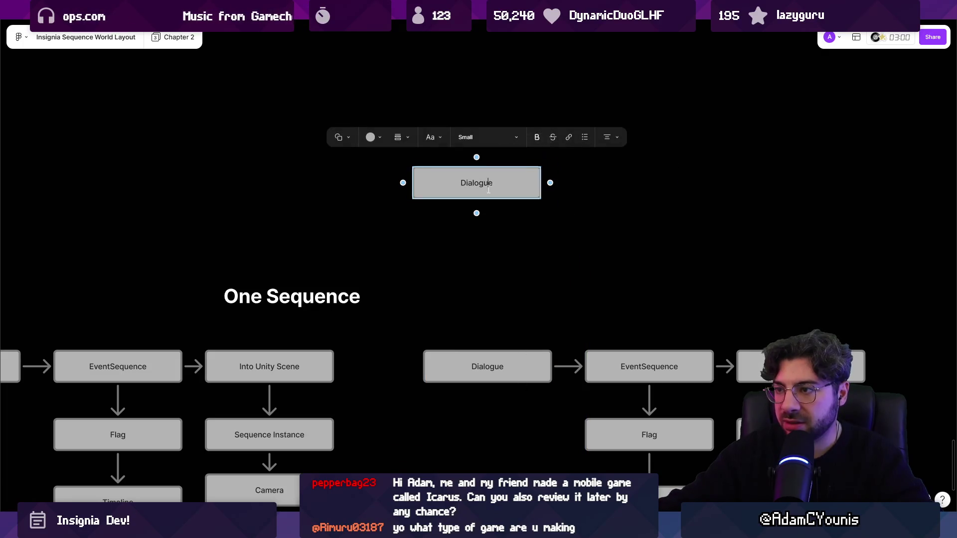
double_click(487, 191)
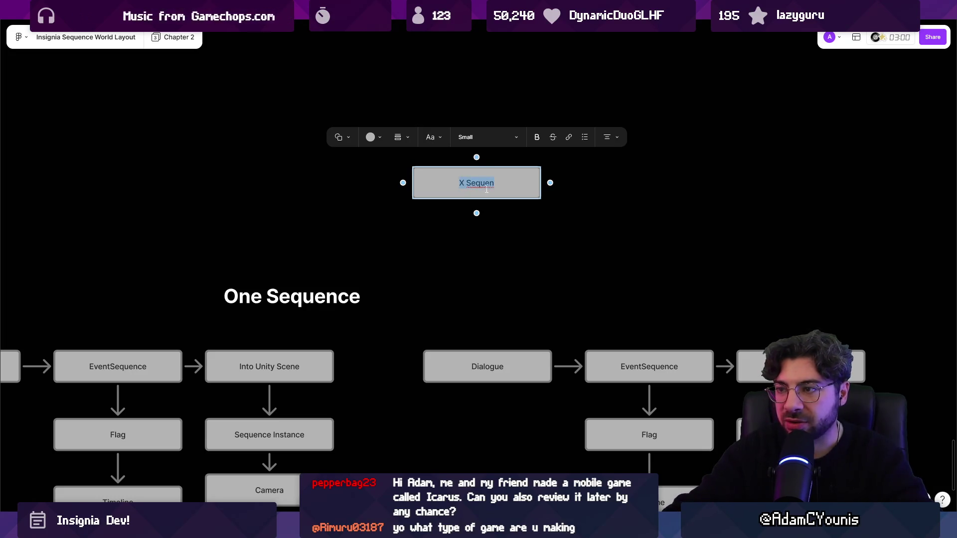
key(Escape)
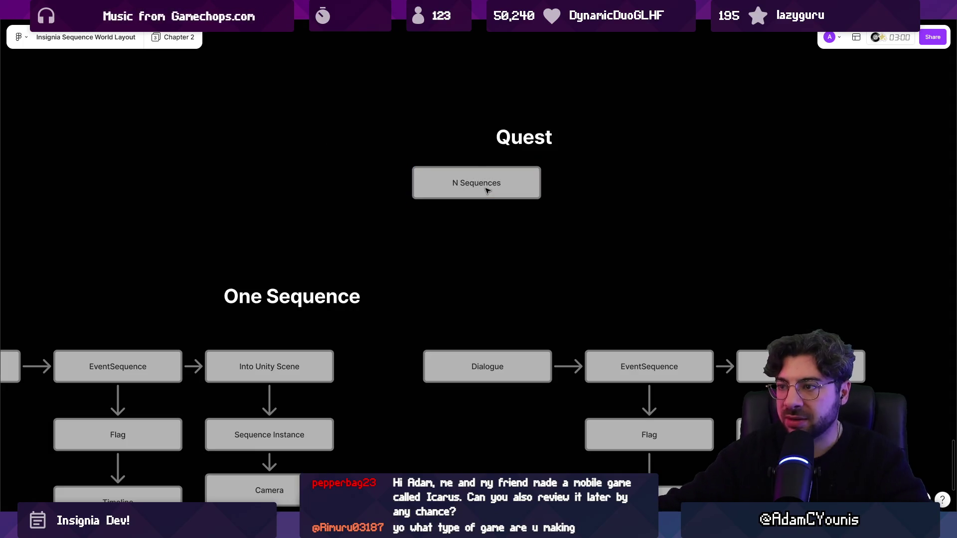
Step: Add Items and Character animations boxes stacked below N Sequences
drag(487, 182, 492, 221)
double_click(491, 221)
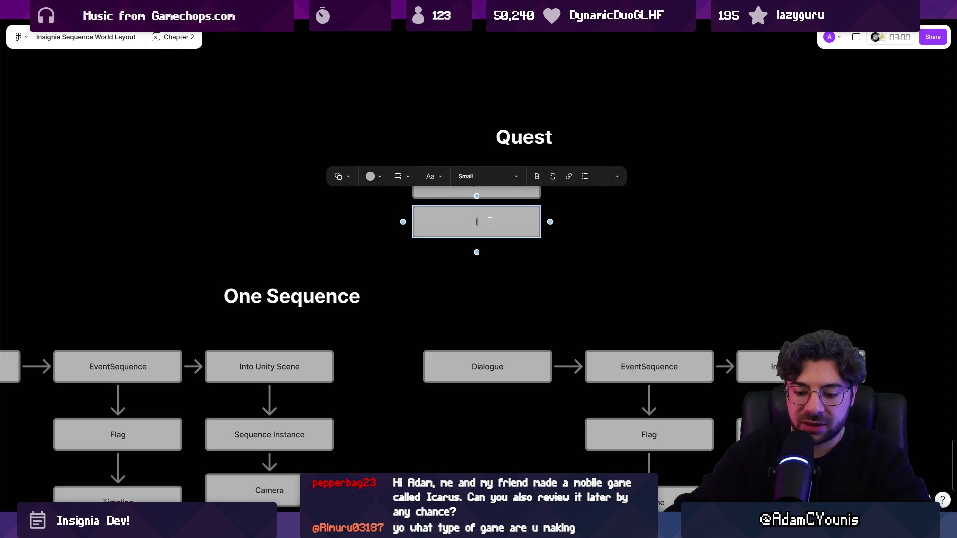
text(Items)
key(Escape)
drag(493, 227, 492, 271)
double_click(488, 266)
text(Character animati)
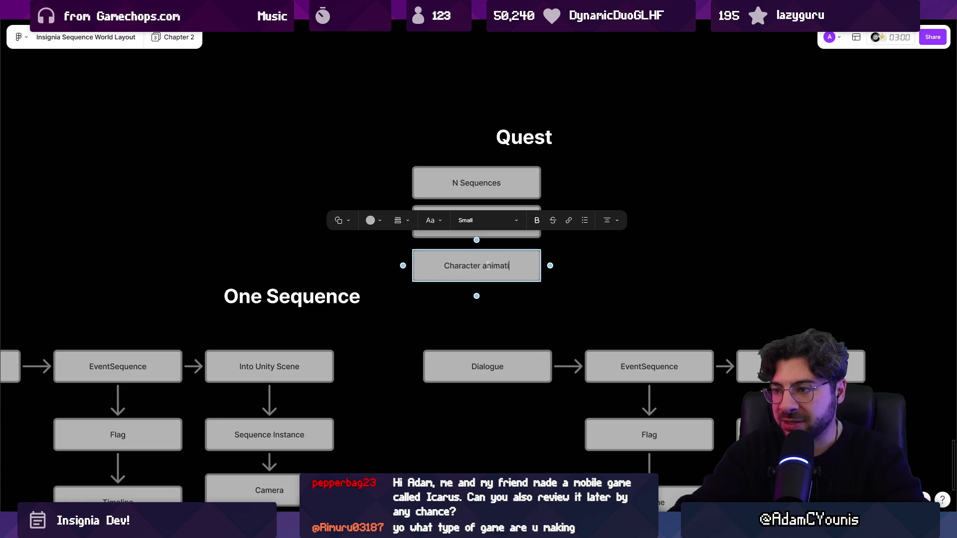
text(ons)
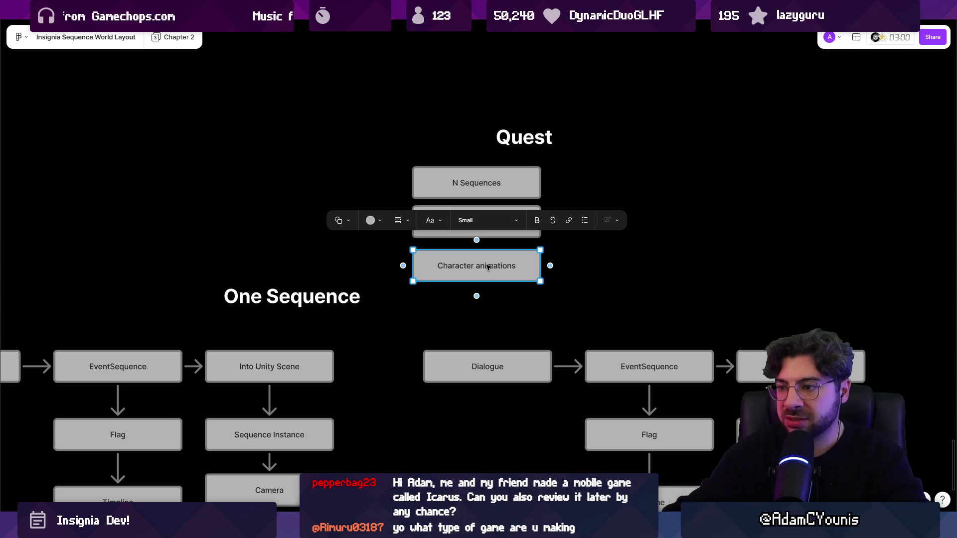
Step: Add a Scene State Conditions box, then move the Quest heading and its boxes up
drag(481, 278, 442, 299)
double_click(472, 301)
text(Scene State Conditions)
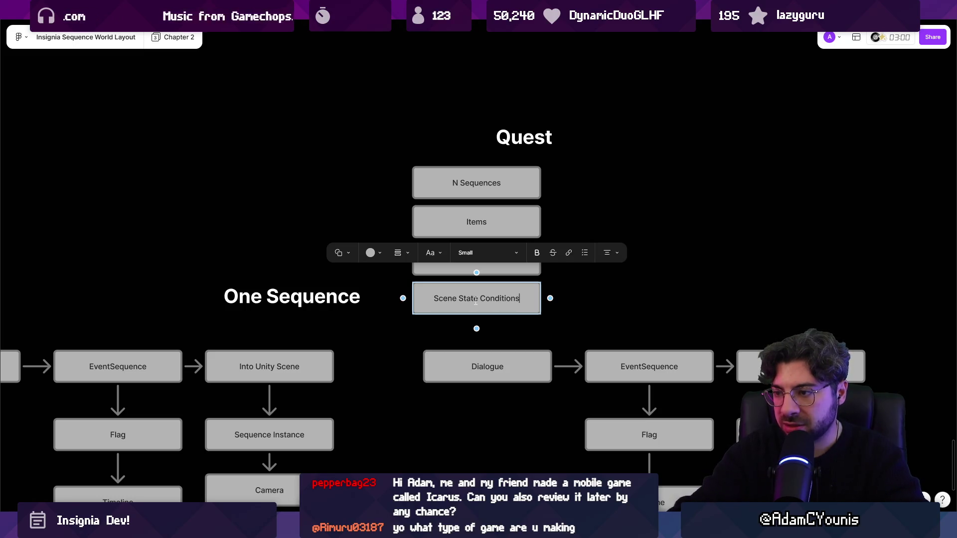
key(Escape)
click(477, 253)
click(469, 252)
drag(380, 153, 504, 299)
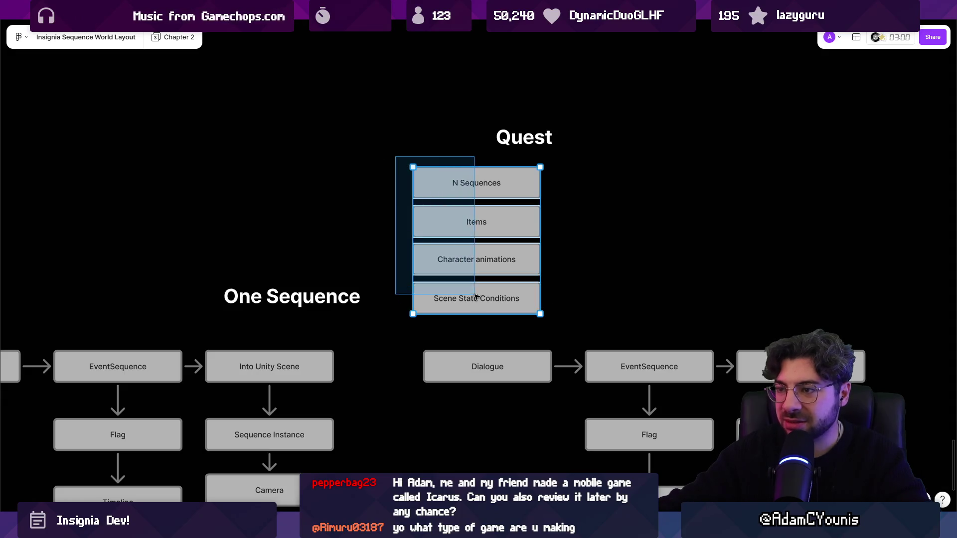
shift+click(520, 131)
drag(520, 130, 520, 51)
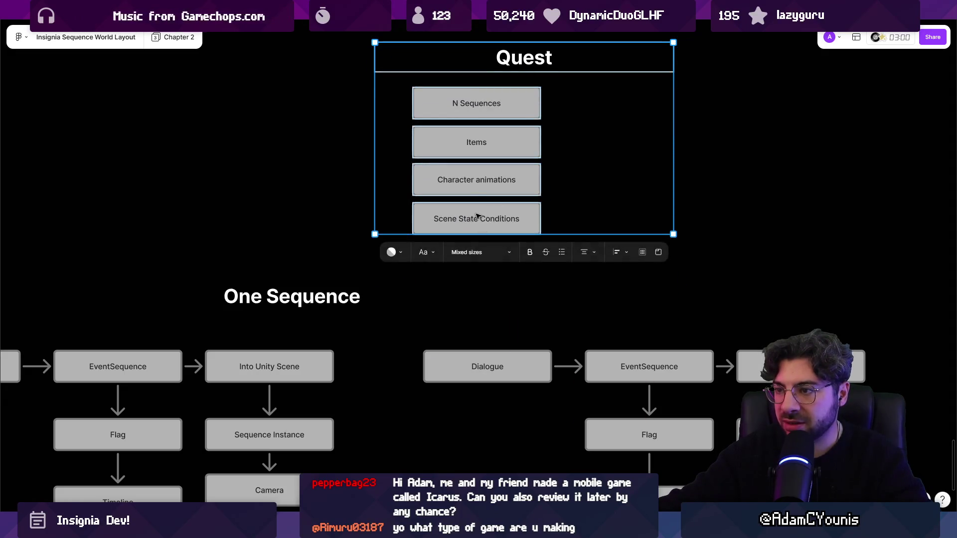
Step: Add an 'Environment / Incidental setting' box below Scene State Conditions
click(516, 220)
drag(516, 220, 513, 260)
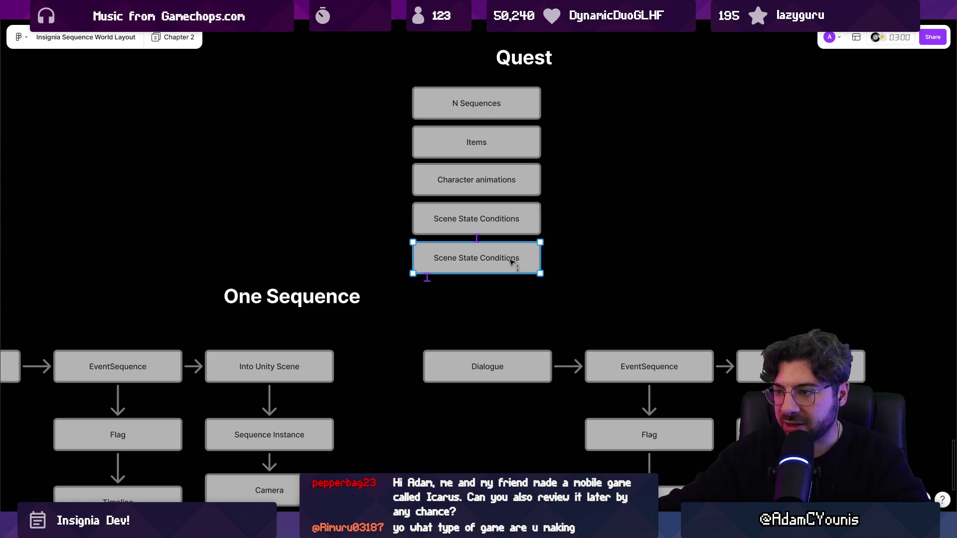
double_click(501, 259)
key(ctrl+a)
text(En)
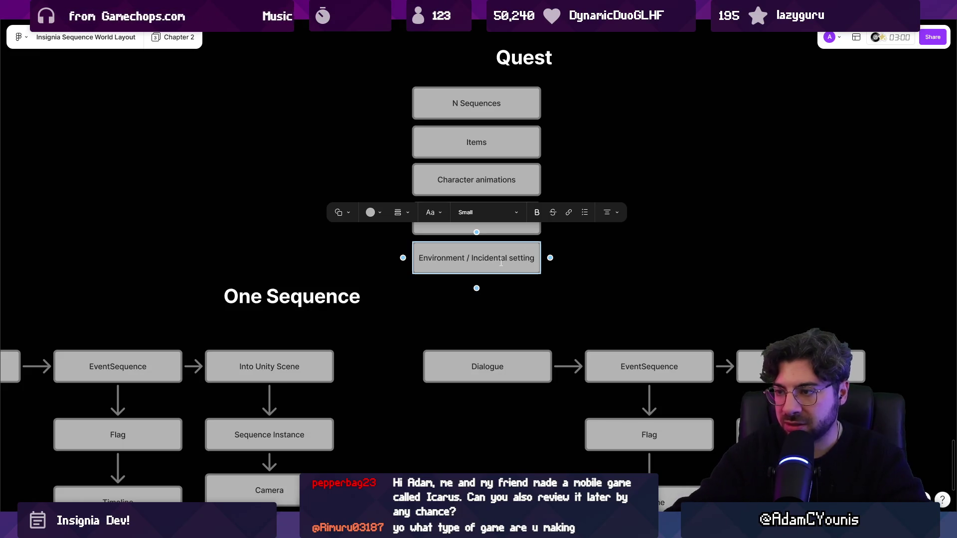
key(Escape)
scroll(488, 178, down, 5)
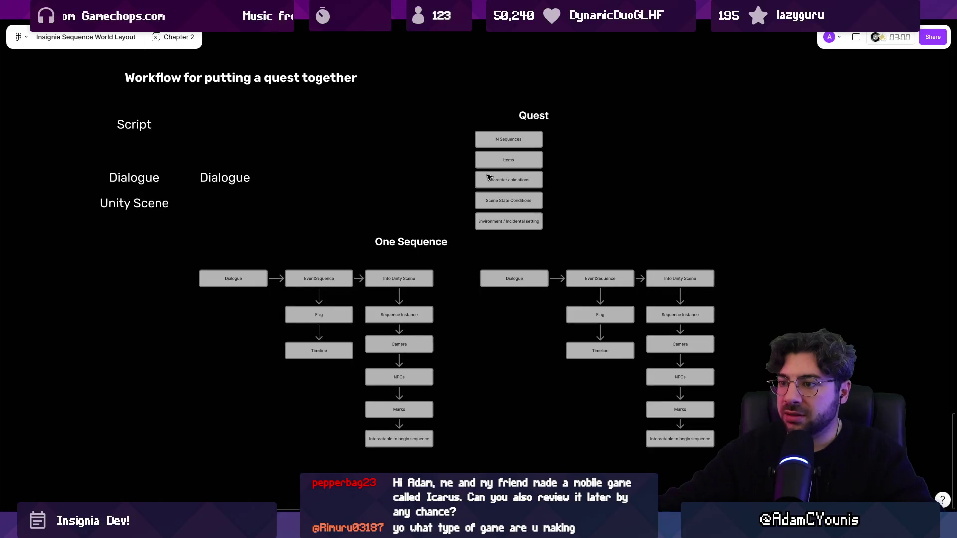
Step: Delete the right-hand flowchart copy and undo wrapping the original in a section
drag(456, 243, 676, 398)
drag(697, 444, 458, 245)
key(Delete)
mouse_move(175, 231)
mouse_down()
mouse_move(439, 367)
mouse_move(434, 429)
mouse_up()
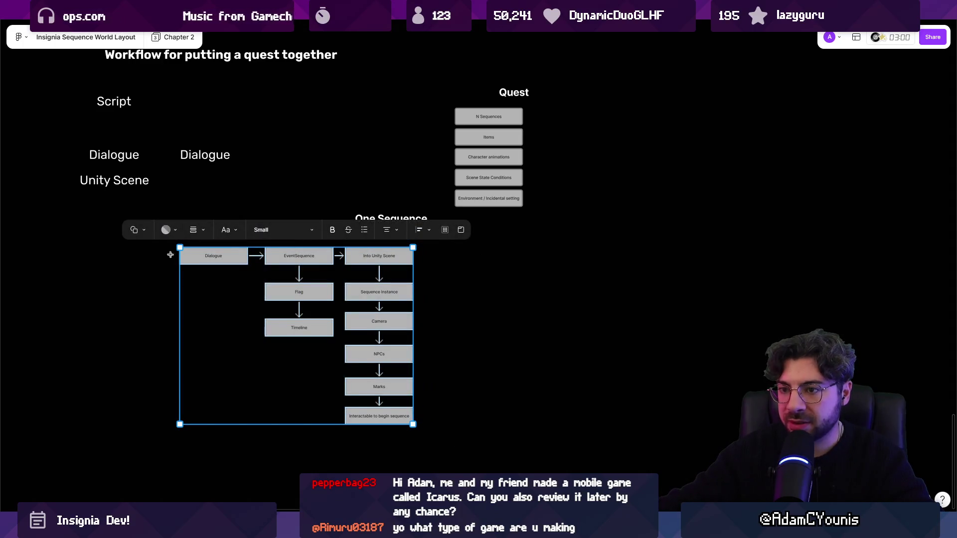
drag(169, 432, 435, 236)
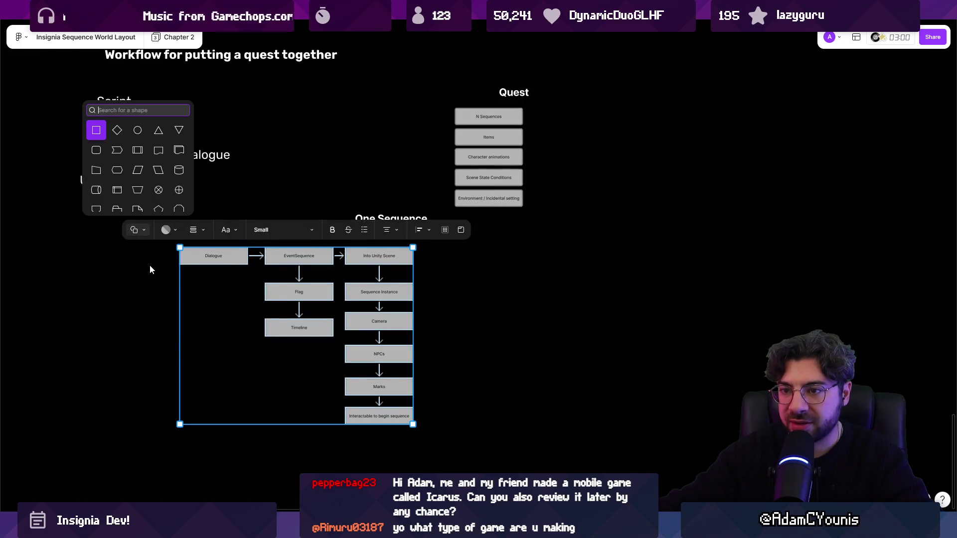
key(ctrl+z)
Step: Make extra flowchart copies and shift the Quest group right, then undo those changes
drag(164, 288, 228, 253)
drag(257, 306, 423, 433)
drag(308, 330, 808, 330)
scroll(551, 312, down, 3)
drag(550, 312, 876, 312)
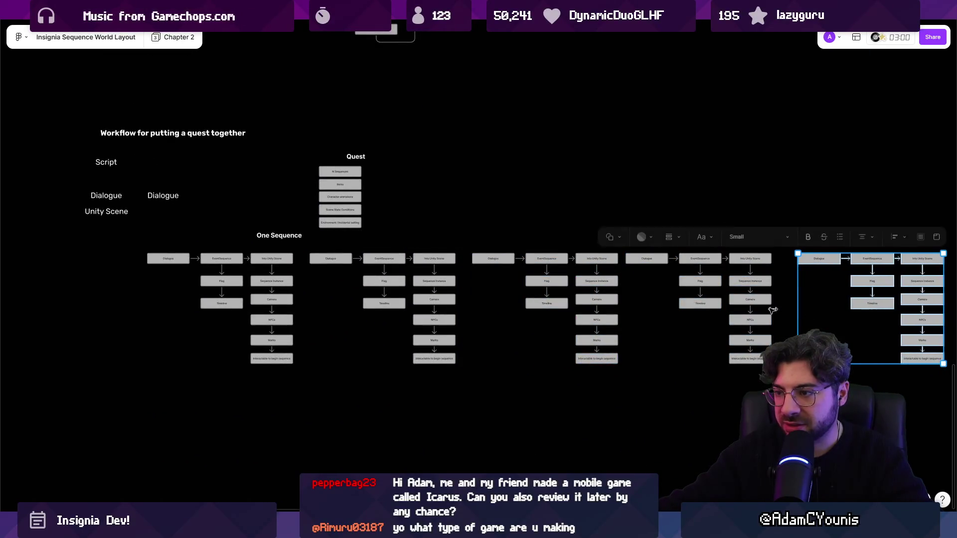
scroll(425, 233, down, 2)
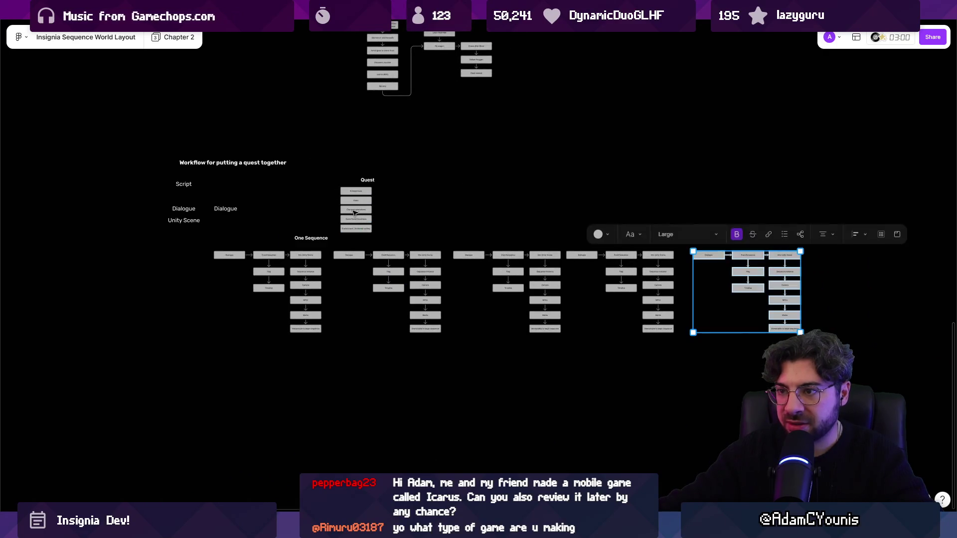
click(359, 181)
drag(360, 181, 506, 183)
click(552, 206)
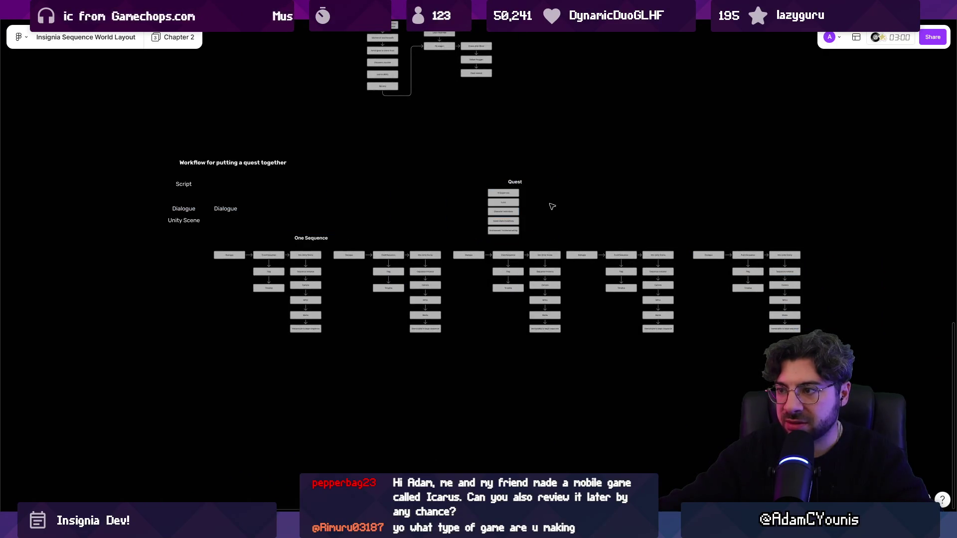
key(ctrl+z)
key(ctrl+z)
key(ctrl+z)
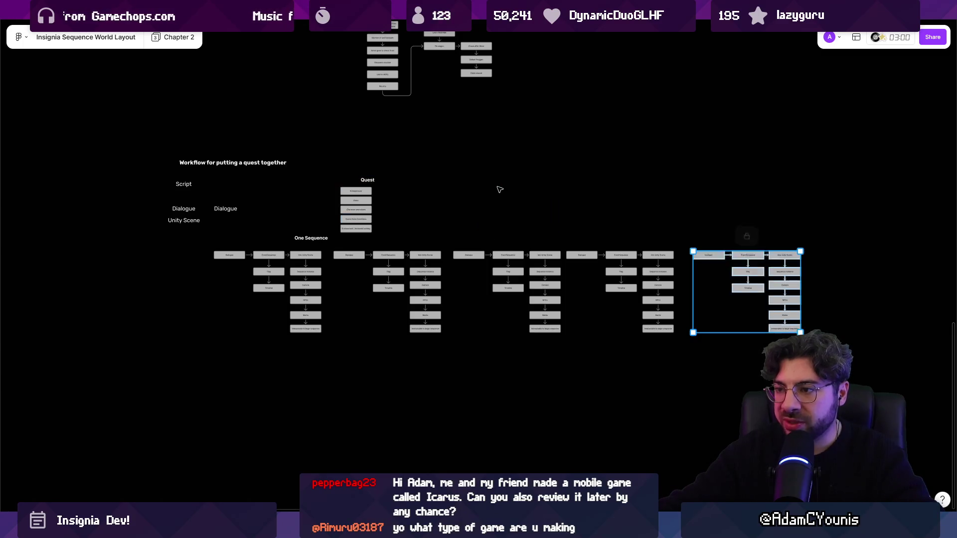
Step: Delete the workflow title and its notes from the board
scroll(426, 241, up, 5)
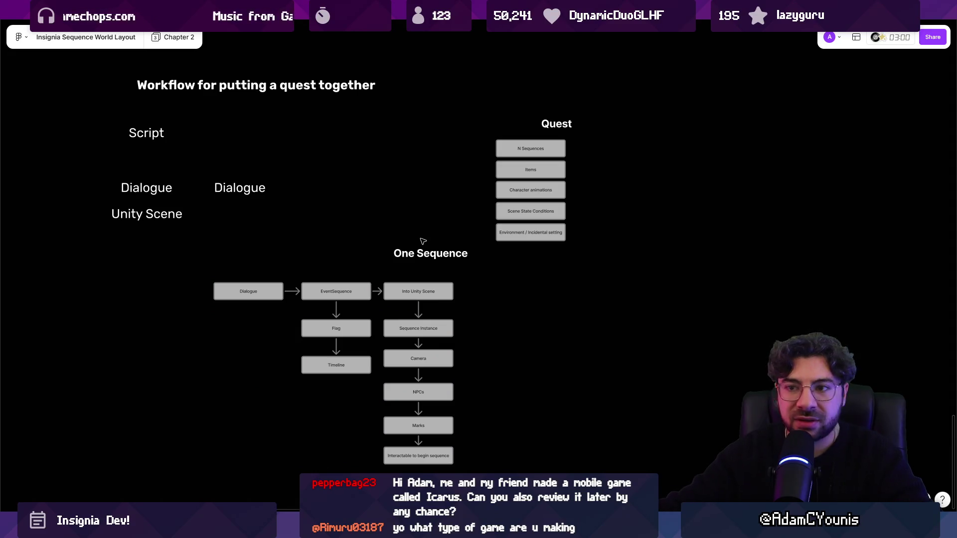
drag(381, 223, 113, 55)
key(Delete)
Step: Place the Quest list beside One Sequence with its title centred, then return to Unity
mouse_move(435, 95)
mouse_down()
mouse_move(593, 237)
mouse_move(488, 212)
mouse_up()
click(427, 98)
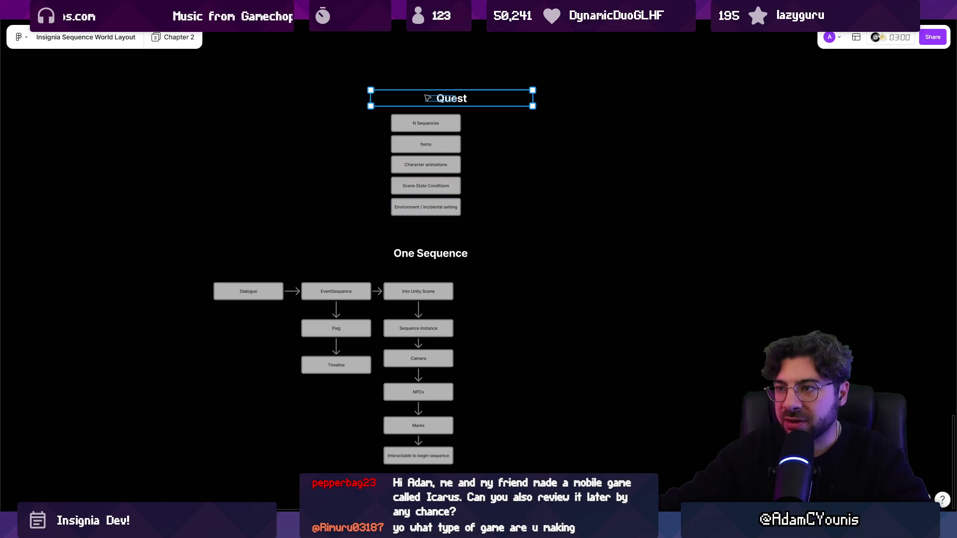
drag(427, 98, 406, 98)
drag(341, 218, 500, 100)
mouse_move(345, 85)
mouse_down()
mouse_move(515, 109)
mouse_move(515, 101)
mouse_up()
drag(441, 100, 436, 100)
click(507, 160)
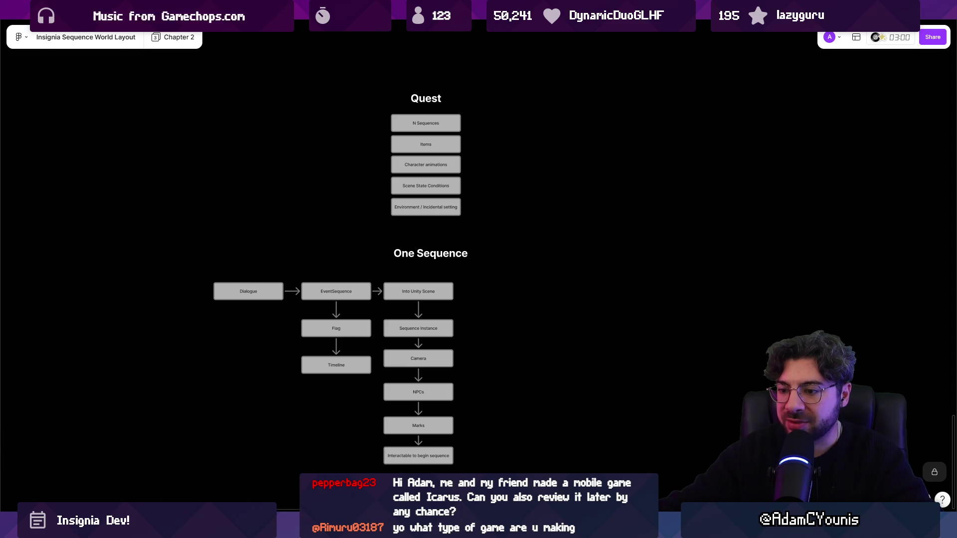
key(alt+Tab)
drag(454, 146, 463, 201)
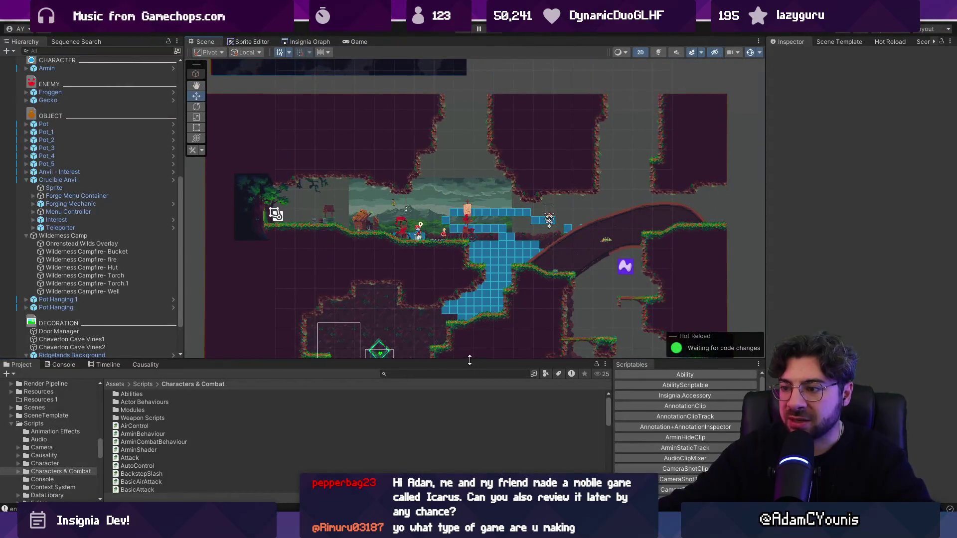
Step: Enlarge the Scene view and collapse the 1 and 2 Level State groups in the Hierarchy
drag(469, 360, 470, 437)
scroll(483, 289, up, 5)
scroll(280, 277, up, 3)
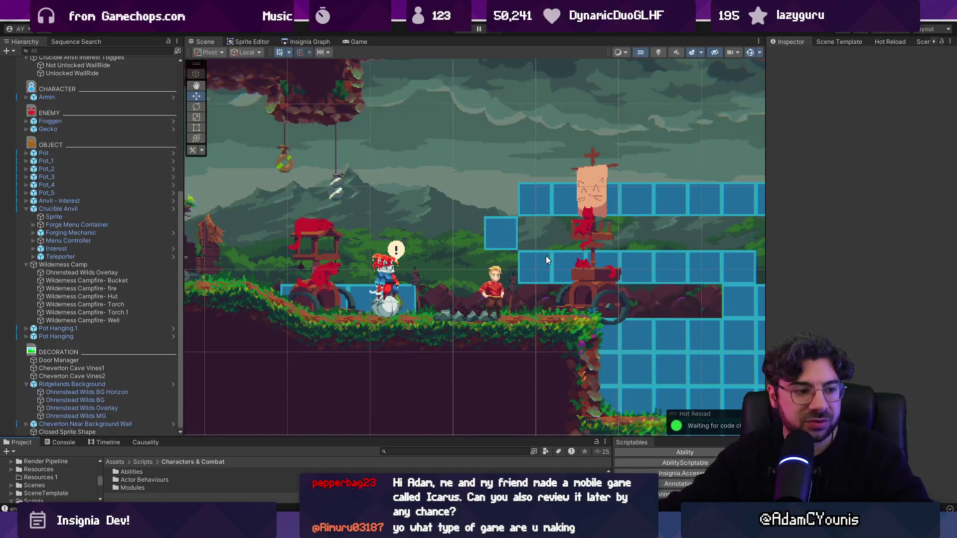
scroll(506, 216, down, 5)
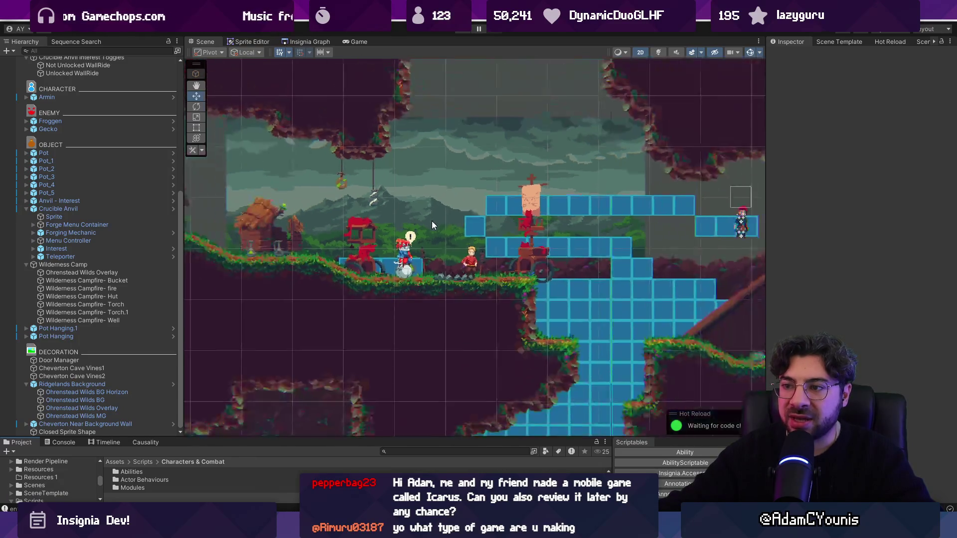
drag(506, 215, 512, 216)
scroll(114, 157, up, 10)
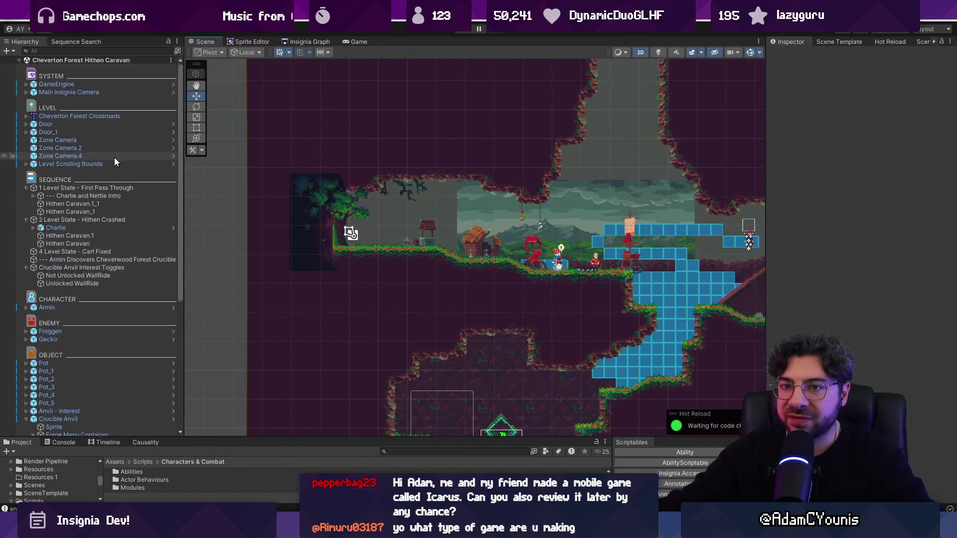
click(26, 188)
click(26, 196)
Step: Drag Armin left to the tree area at the level's left end
click(57, 260)
scroll(427, 244, down, 3)
mouse_move(598, 240)
mouse_down()
mouse_move(427, 230)
mouse_move(399, 240)
mouse_up()
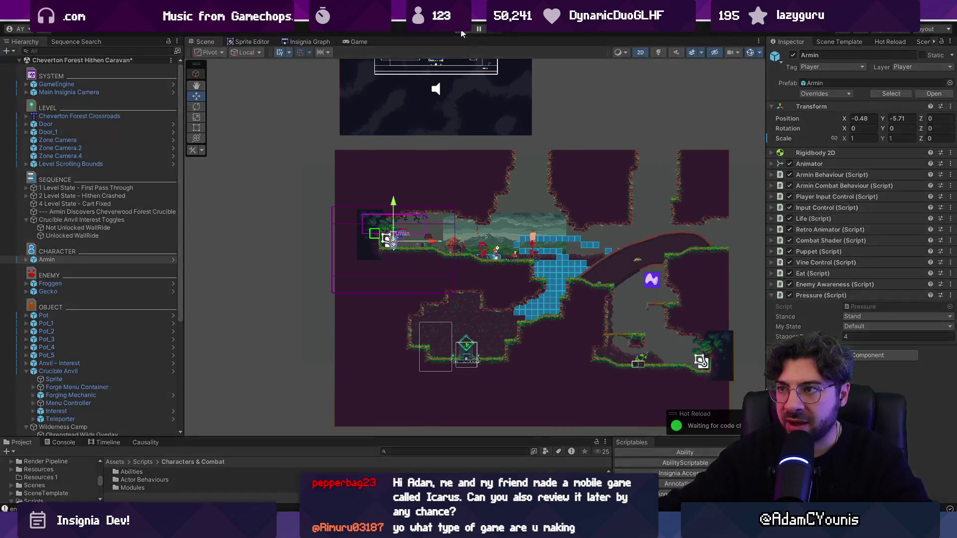
Step: Play the scene and skip the opening cutscene
click(461, 31)
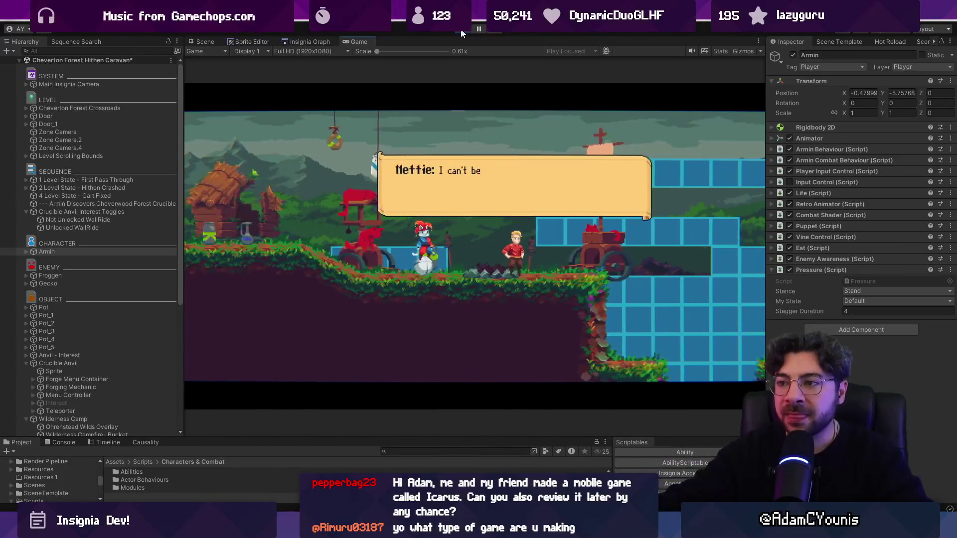
key(Escape)
key(Return)
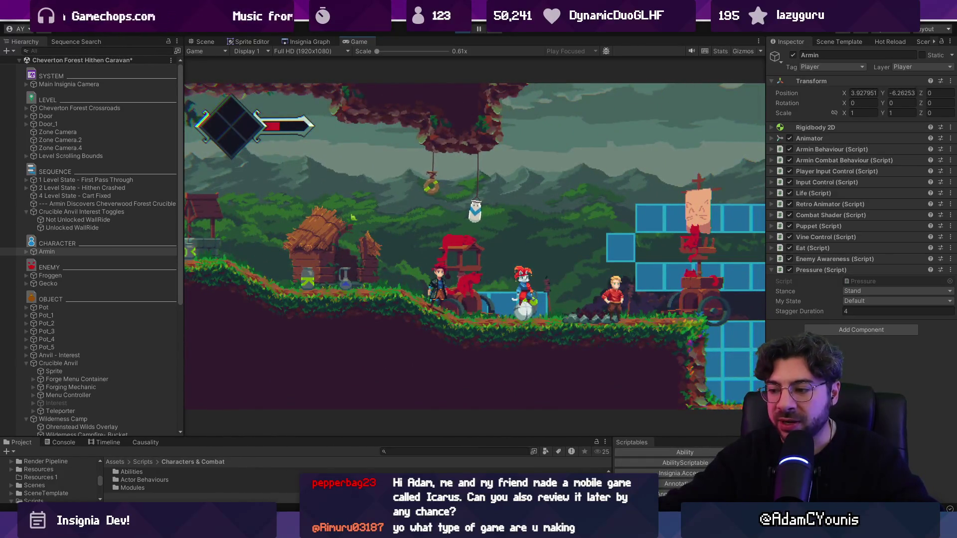
click(480, 436)
scroll(463, 207, up, 3)
ctrl+scroll(545, 95, up, 5)
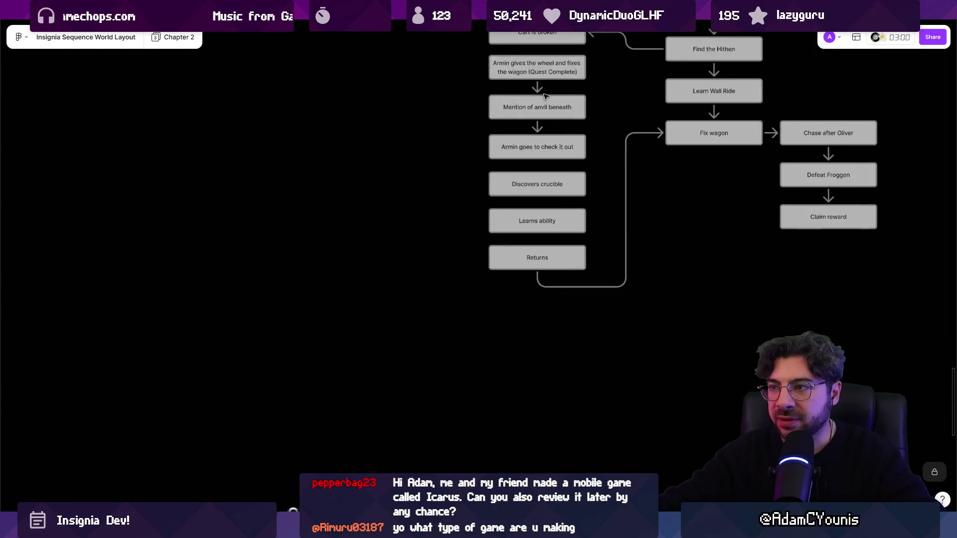
ctrl+scroll(545, 95, up, 5)
ctrl+scroll(399, 165, down, 2)
click(392, 167)
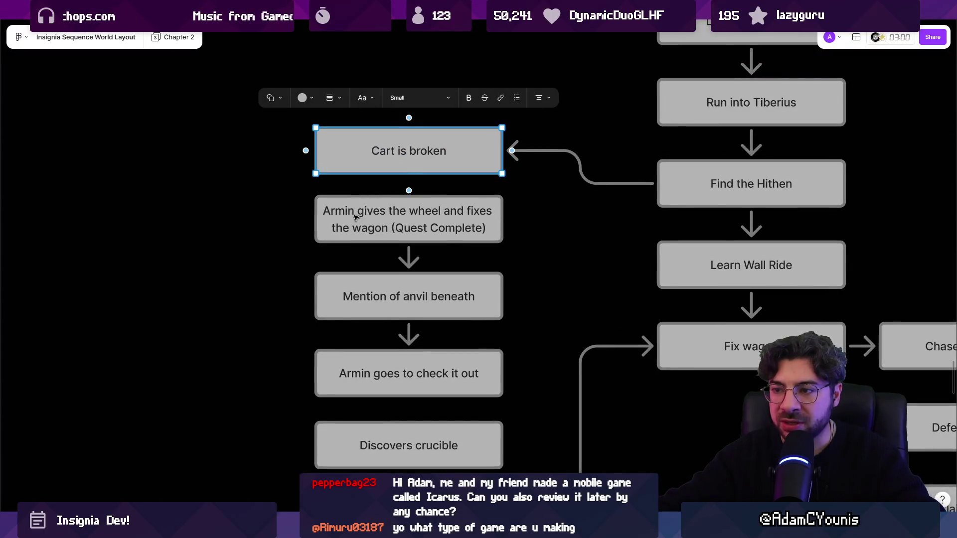
scroll(355, 216, up, 5)
ctrl+scroll(467, 265, down, 2)
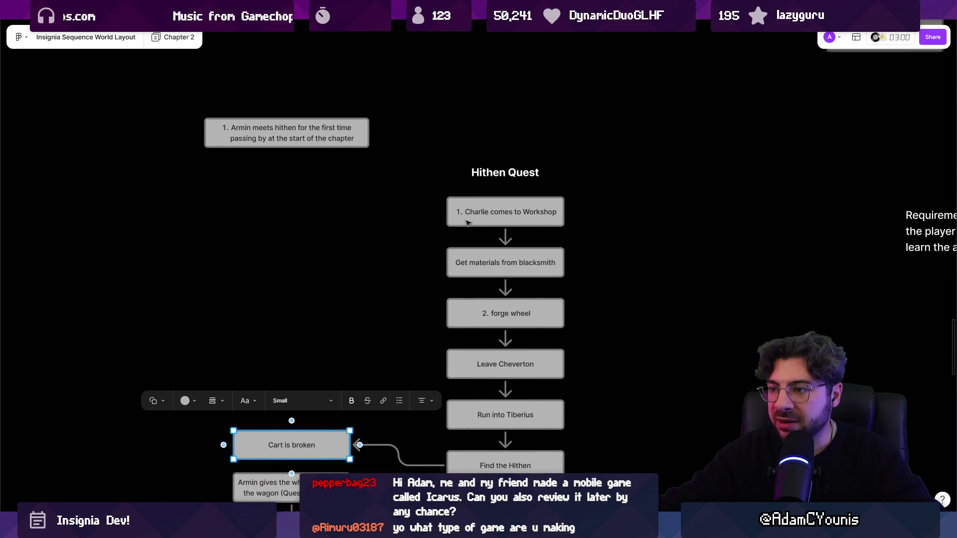
scroll(467, 222, up, 4)
click(316, 237)
key(shift+2)
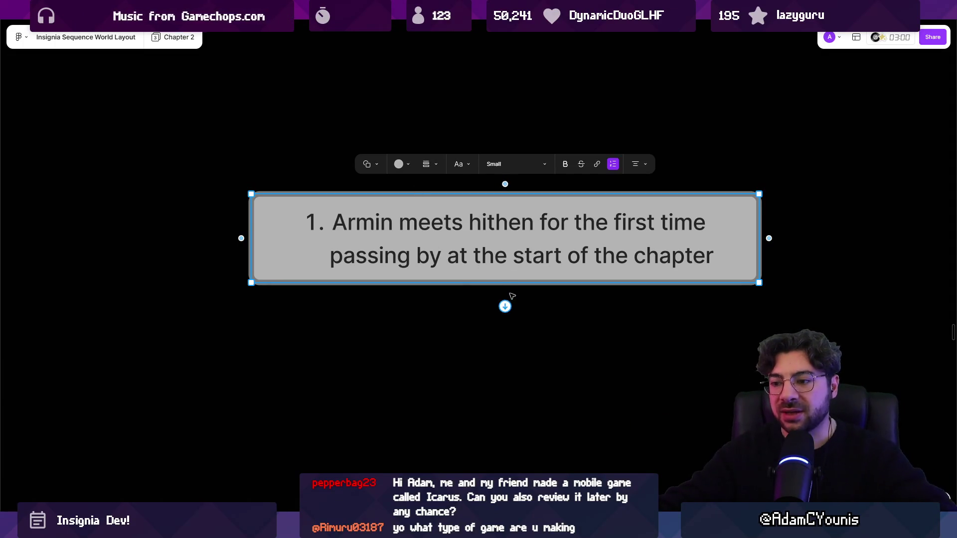
key(super)
key(alt+Tab)
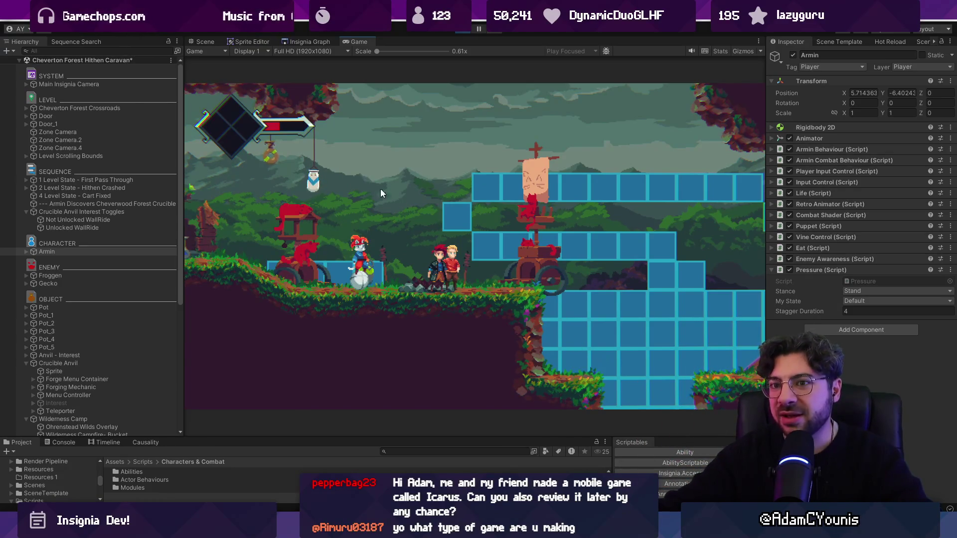
Step: Select 2 Level State - Hithen Crashed and stop the running game
click(115, 188)
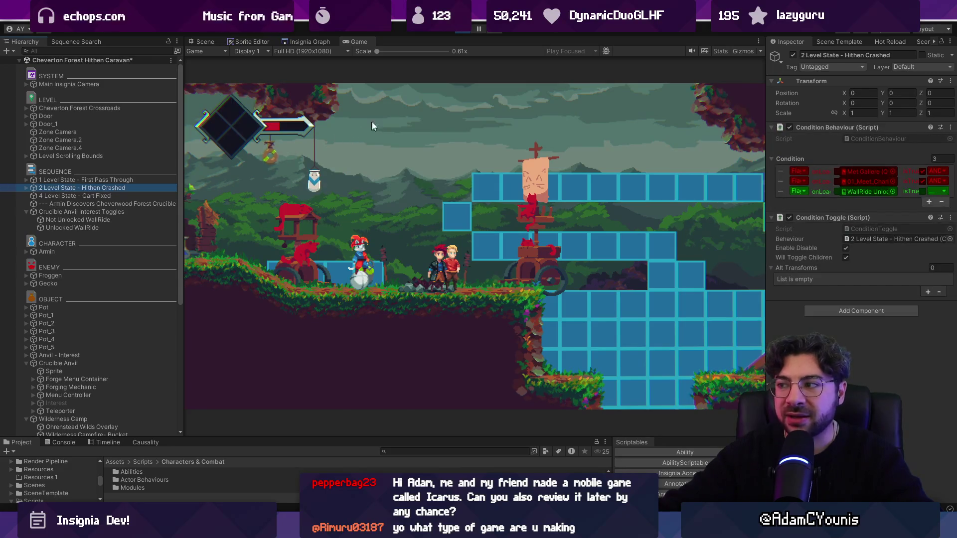
click(463, 31)
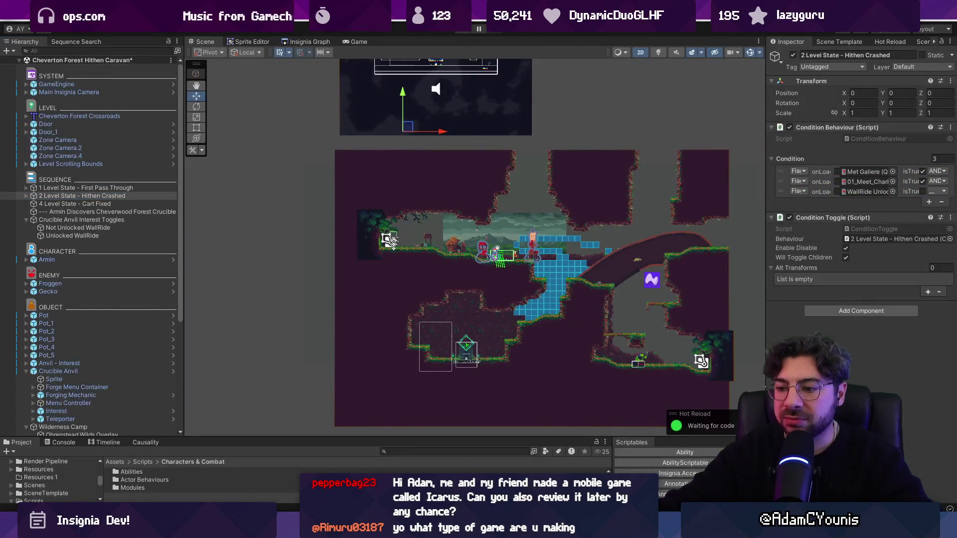
key(alt+Tab)
key(alt+Tab)
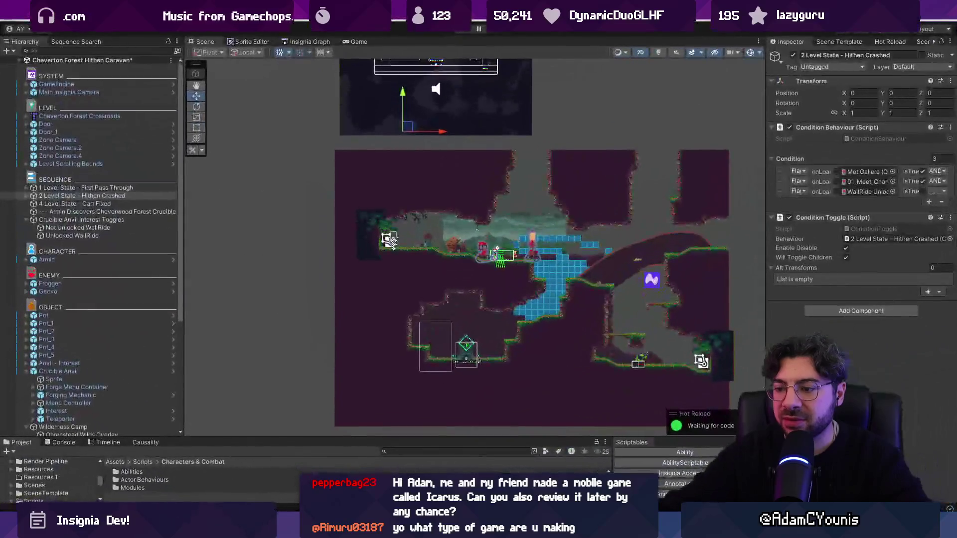
Step: Open the Insignia Graph and zoom around Cheverton Blacksmith Street's connected scenes
click(325, 43)
scroll(527, 214, down, 5)
scroll(497, 185, up, 6)
scroll(299, 182, down, 5)
scroll(370, 194, up, 5)
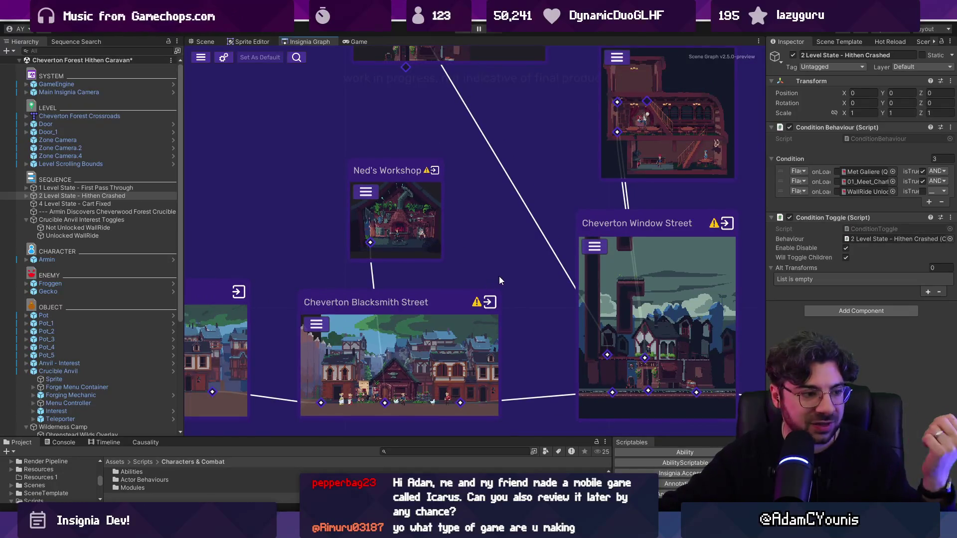
Step: Zoom around the Insignia Graph to the Cheverton Forest Hithen Caravan node, then go back to the Scene view
scroll(503, 278, down, 5)
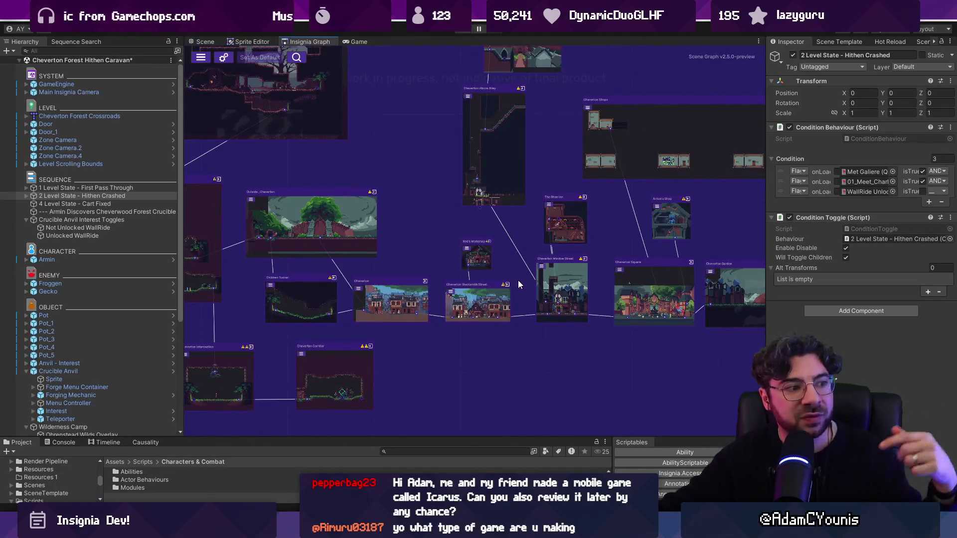
scroll(648, 302, up, 4)
scroll(681, 318, down, 5)
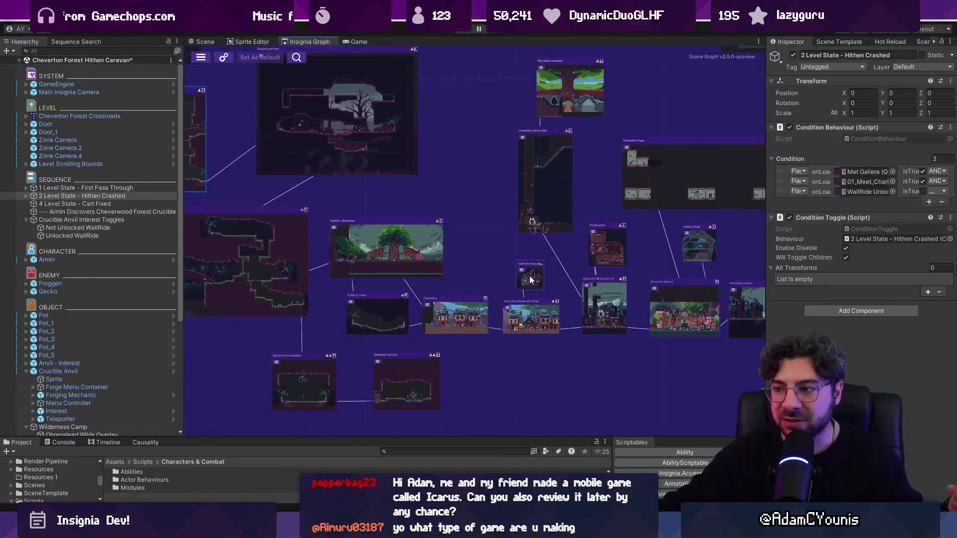
scroll(532, 280, up, 3)
scroll(537, 282, down, 6)
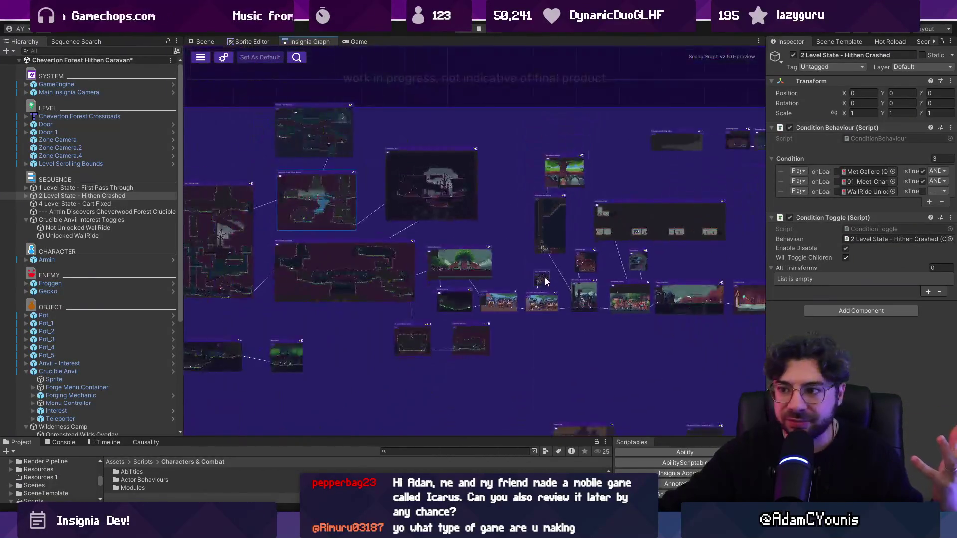
scroll(414, 154, up, 5)
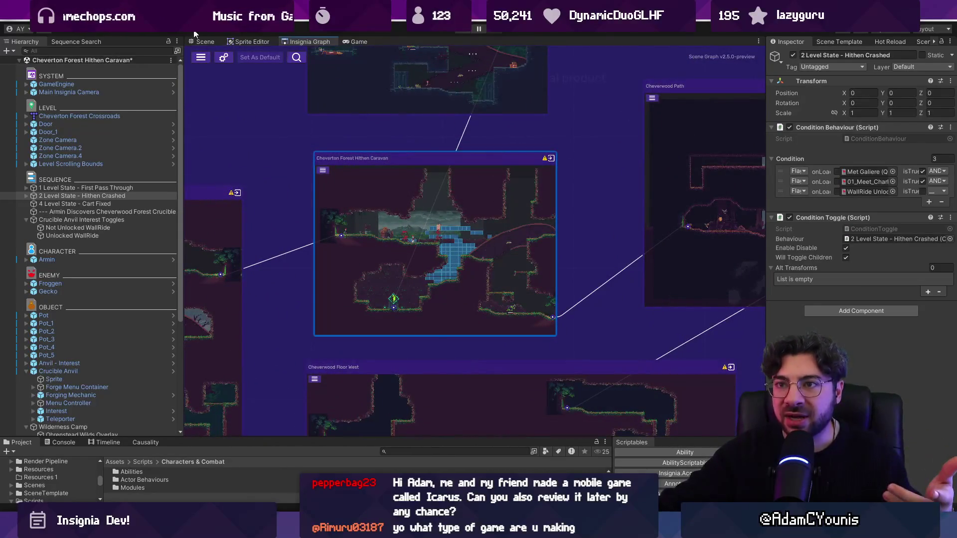
click(202, 40)
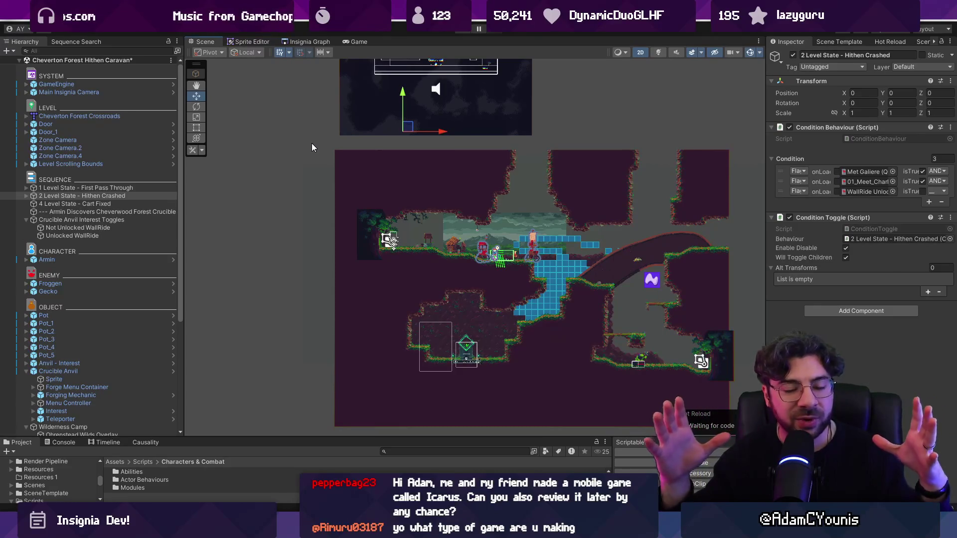
Step: Frame the 2 Level State - Hithen Crashed object in the Scene view
scroll(562, 258, up, 3)
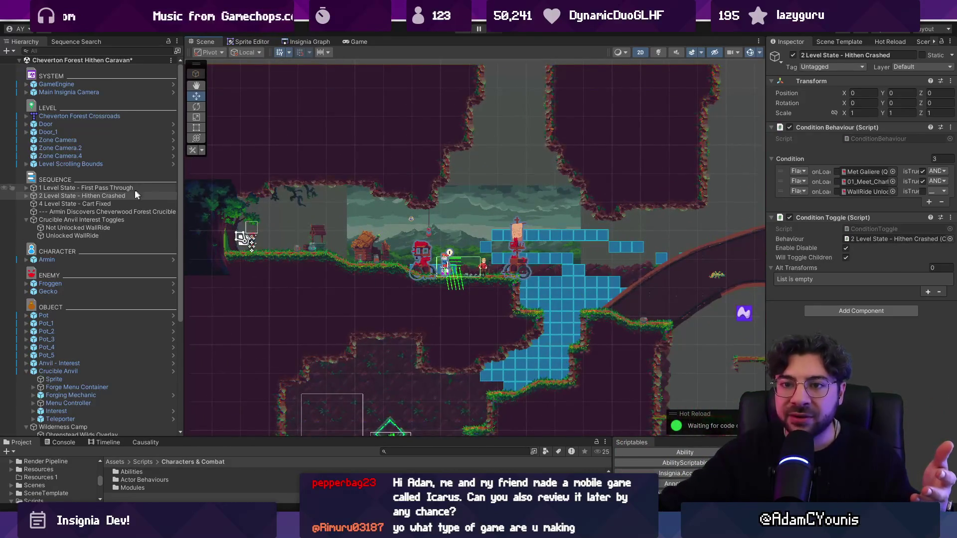
double_click(79, 195)
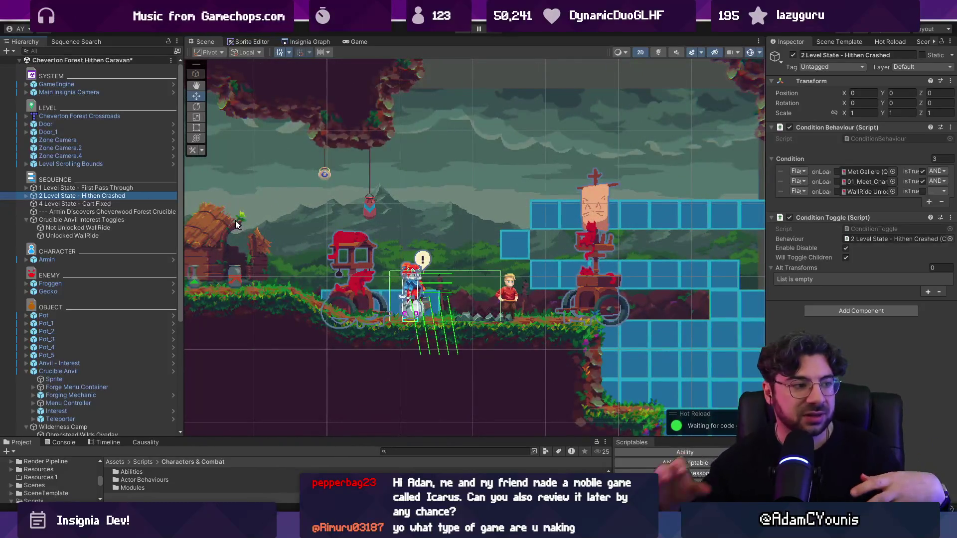
scroll(237, 224, down, 5)
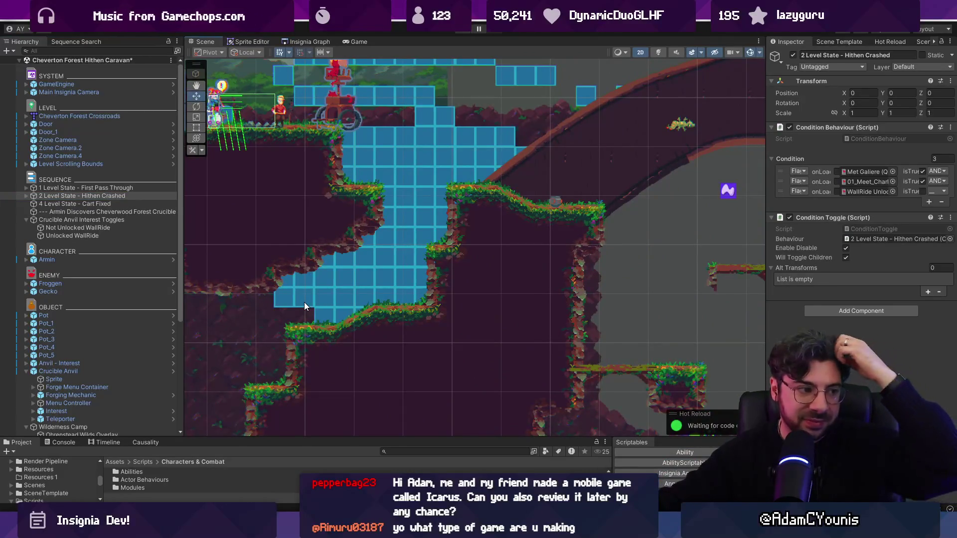
scroll(374, 246, left, 3)
scroll(374, 247, up, 2)
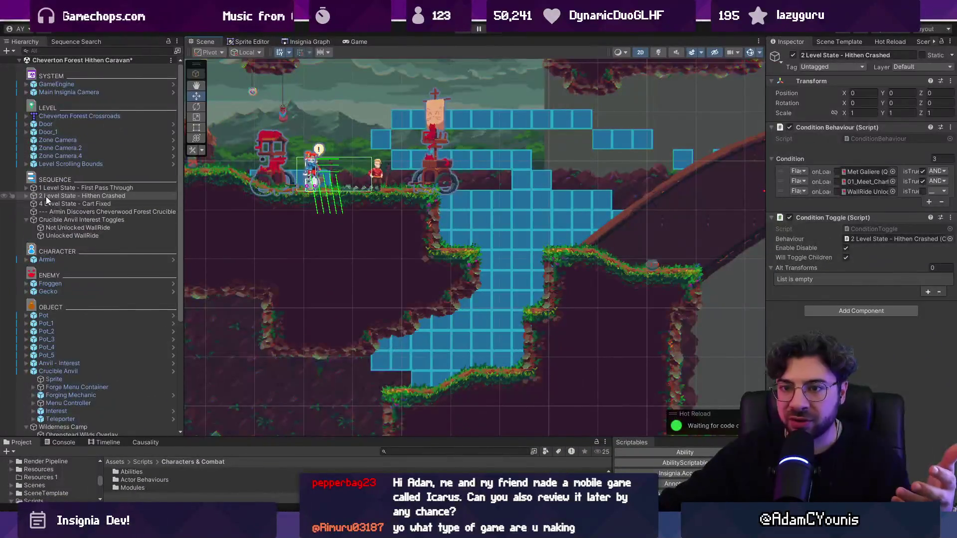
Step: Expand '1 Level State - First Pass Through' and collapse '2 Level State - Hithen Crashed'
click(25, 195)
click(26, 188)
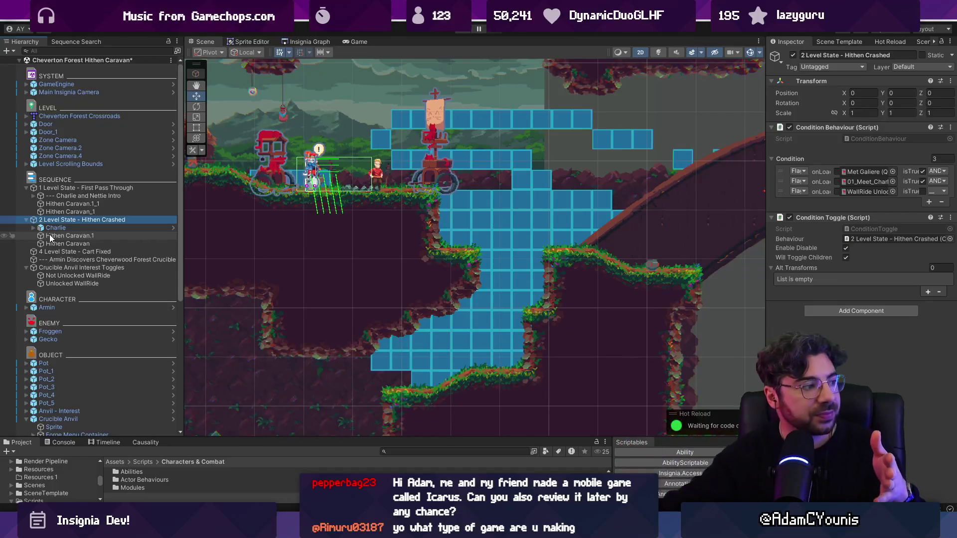
click(26, 220)
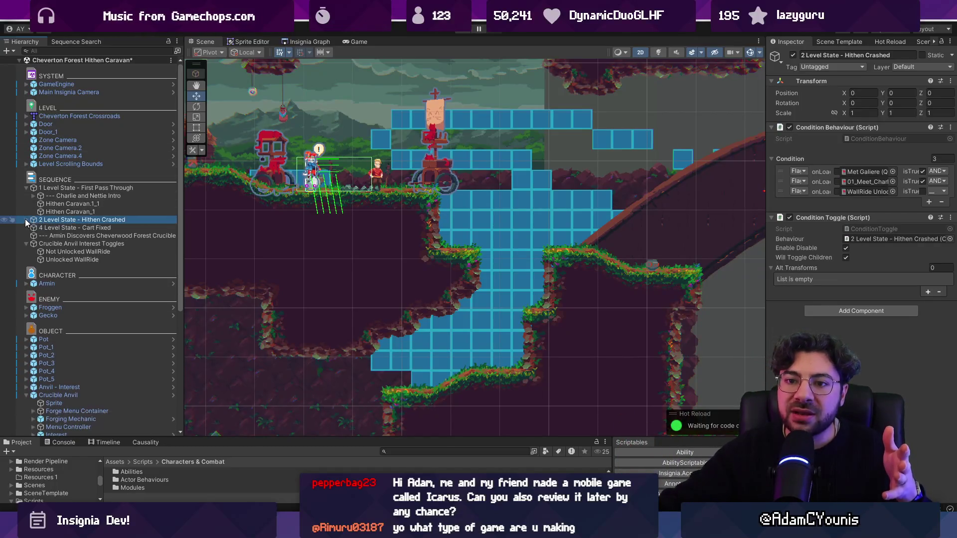
scroll(425, 337, down, 3)
Step: Pan the Scene view along the slope to frame the caravan and anvil cave together
scroll(424, 337, up, 5)
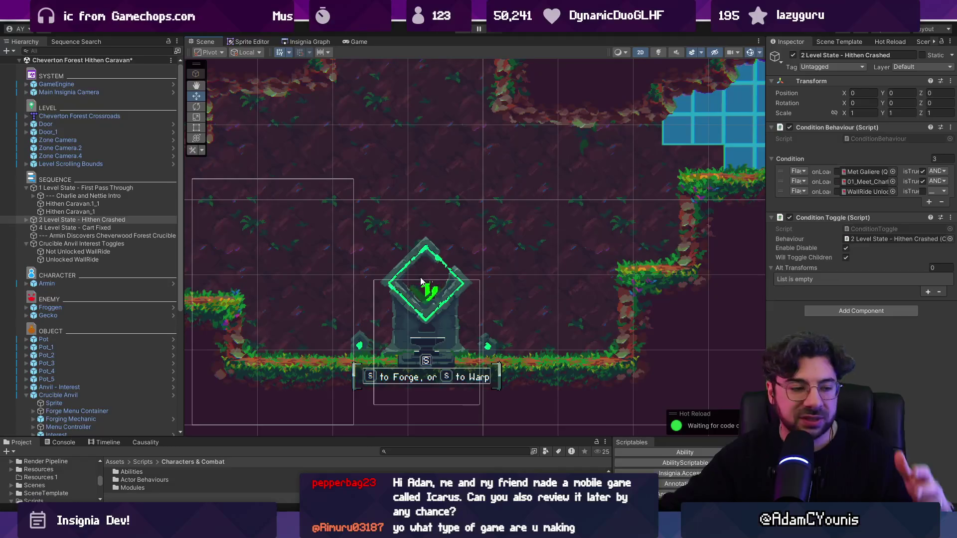
scroll(418, 277, down, 2)
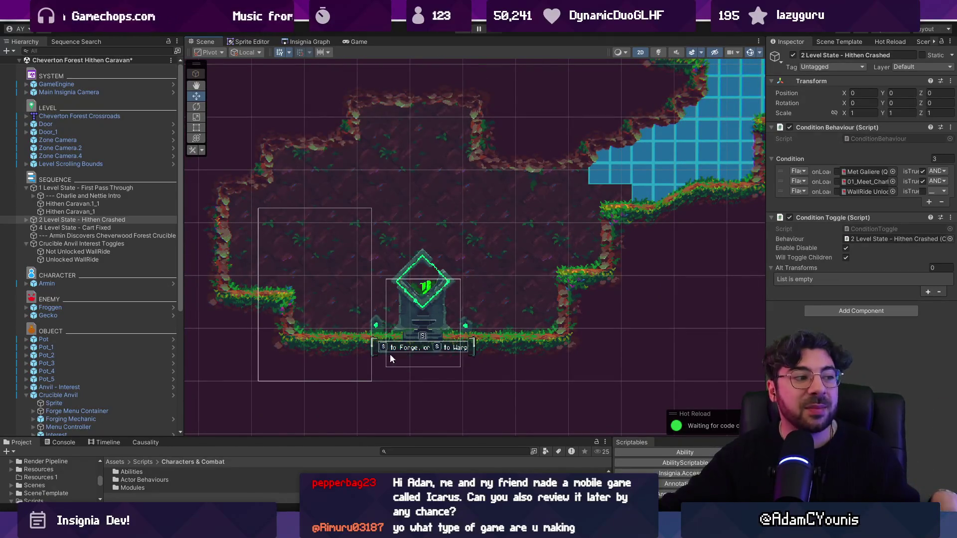
mouse_move(592, 174)
mouse_down()
mouse_move(470, 284)
mouse_move(536, 267)
mouse_up()
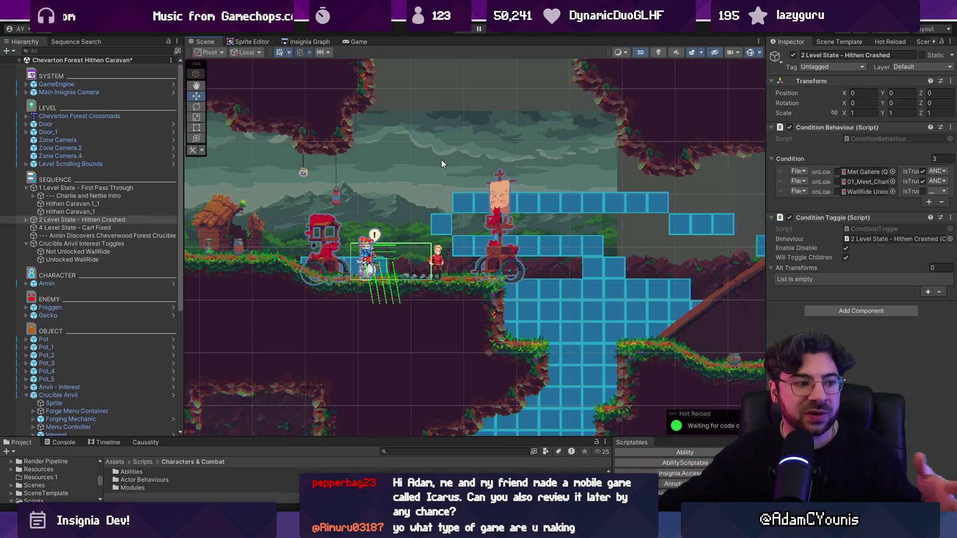
drag(620, 243, 397, 238)
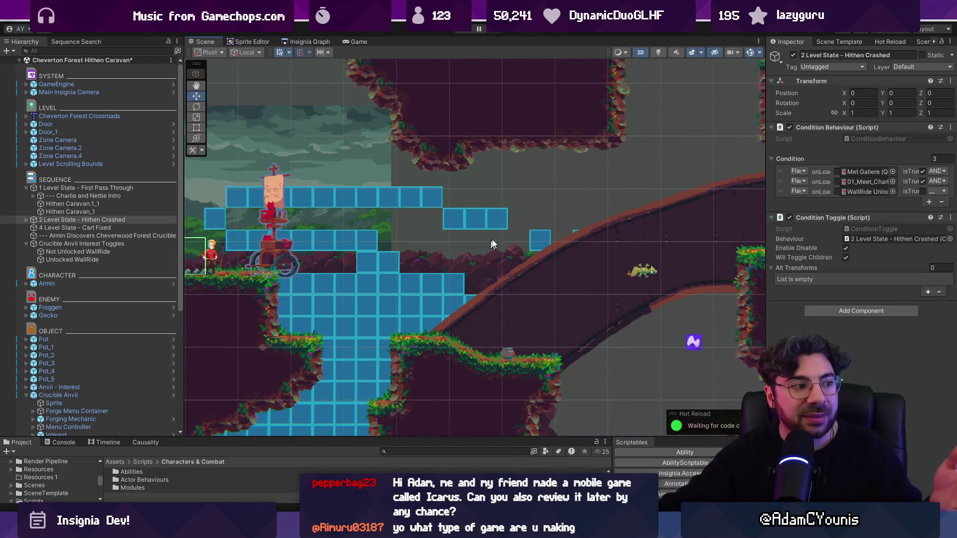
drag(490, 244, 314, 269)
key(f)
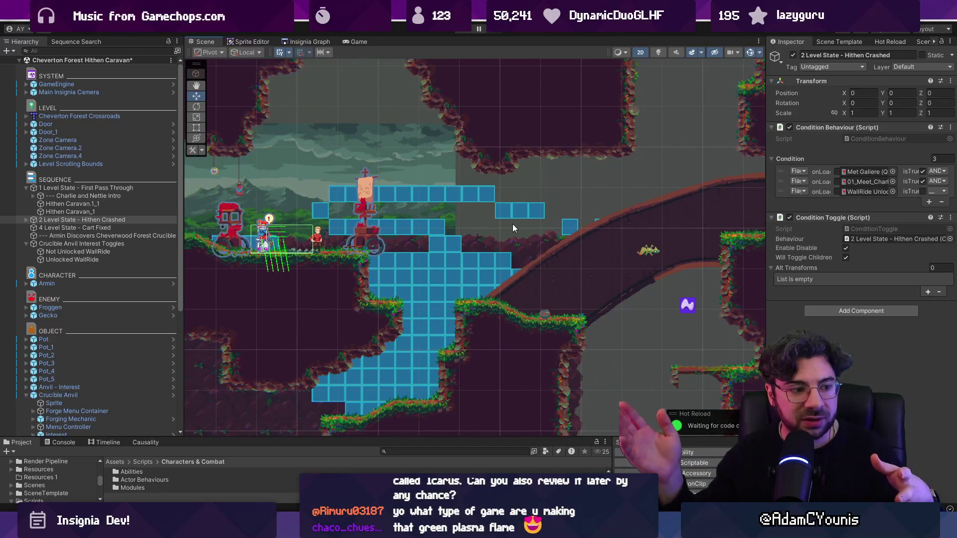
scroll(512, 223, down, 2)
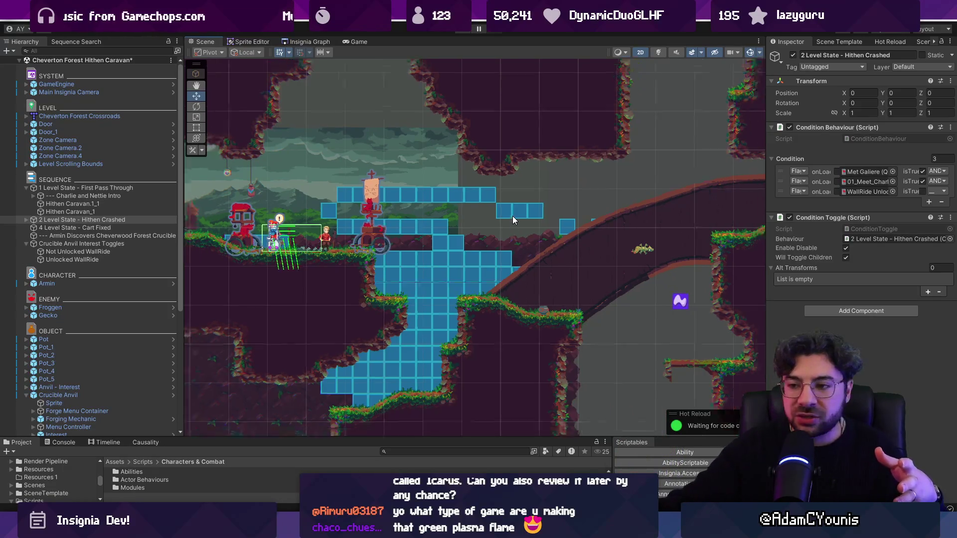
drag(479, 206, 517, 116)
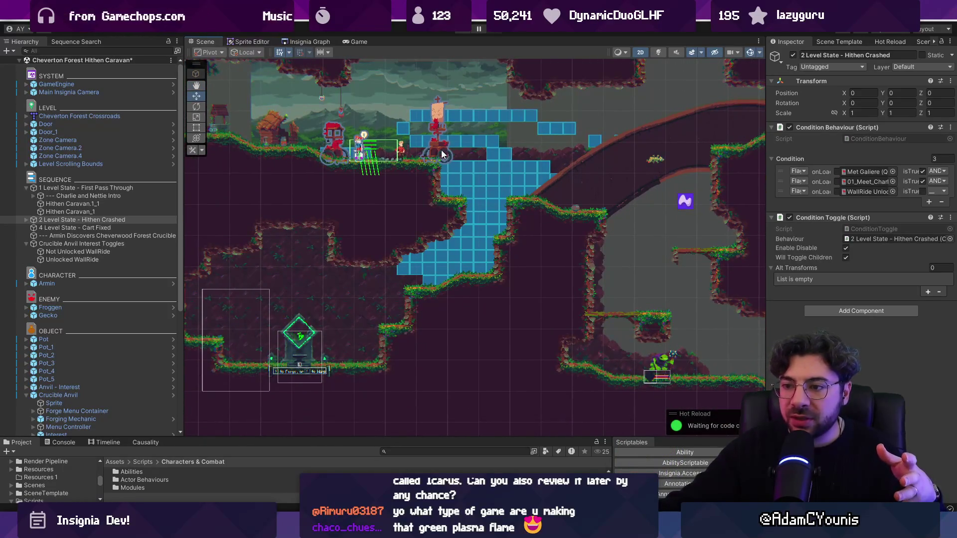
Step: Collapse the First Pass Through level state and the Crucible Anvil Interest Toggles group
click(26, 189)
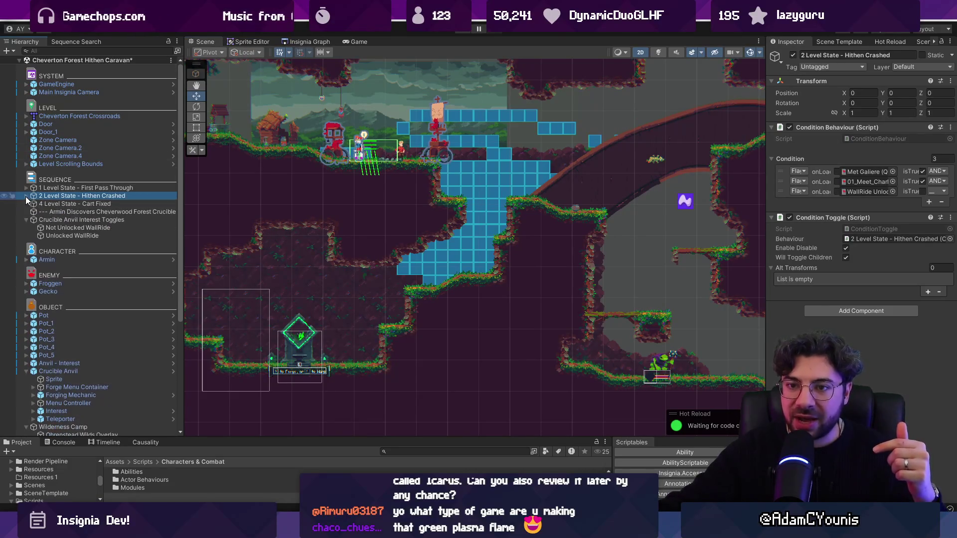
click(26, 220)
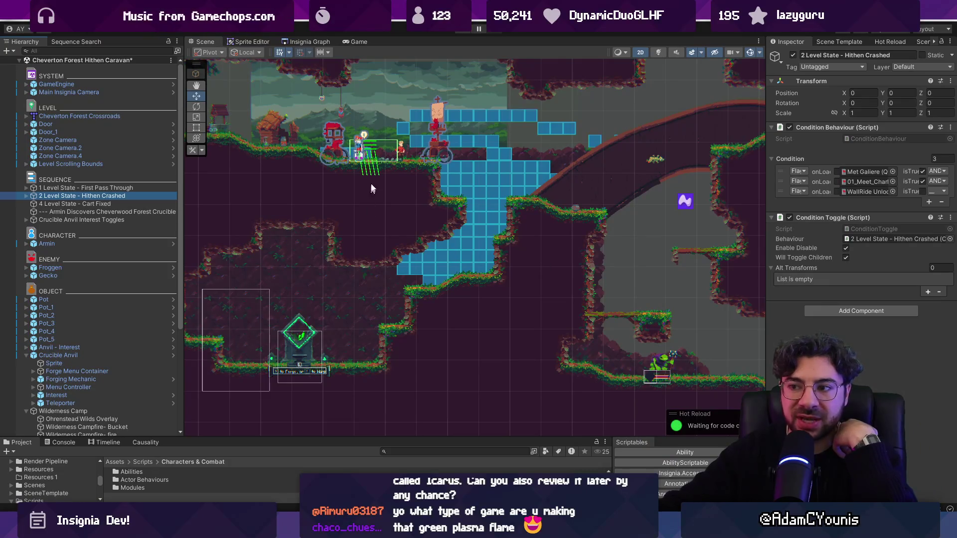
scroll(466, 124, down, 2)
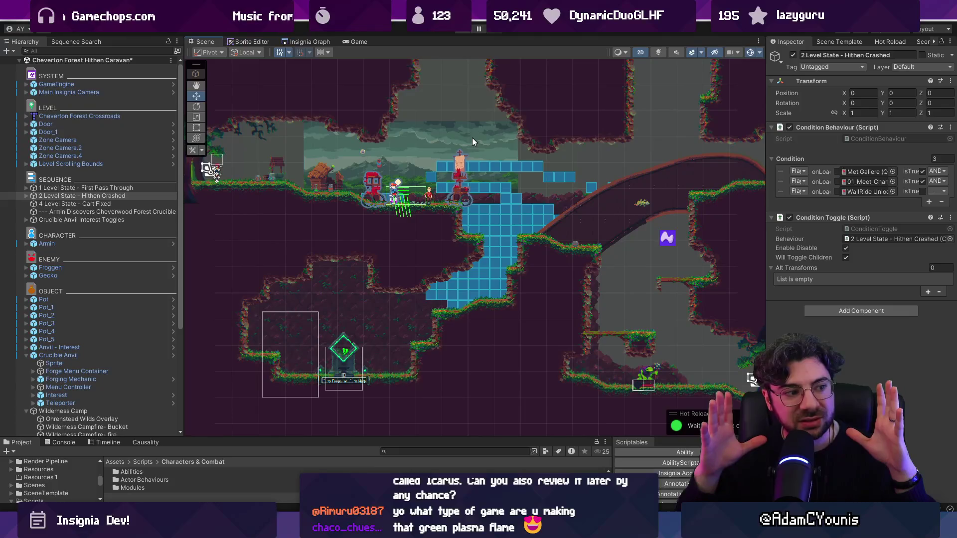
Step: Jump to the Hithen Caravan room from the Insignia Graph and frame the caravan characters
click(310, 44)
drag(565, 117, 637, 193)
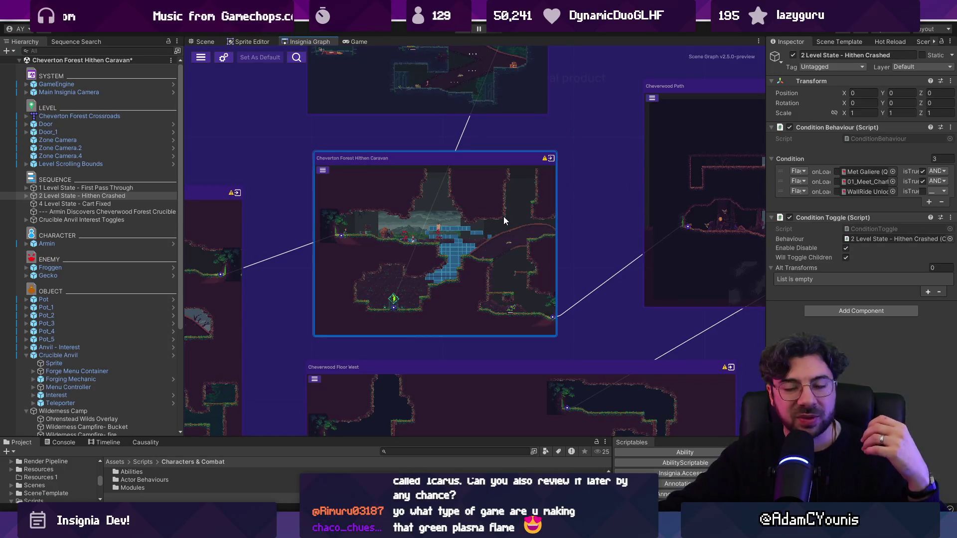
double_click(457, 217)
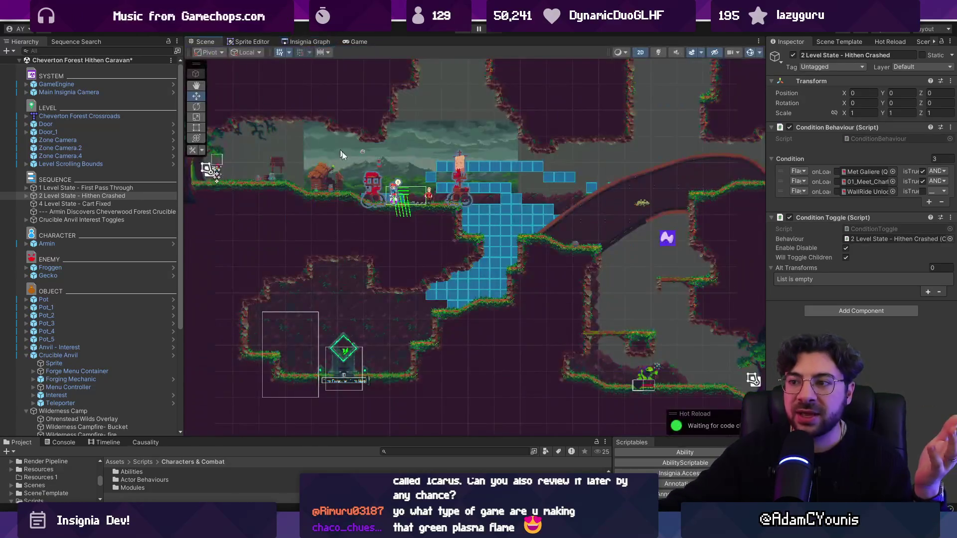
scroll(409, 215, down, 2)
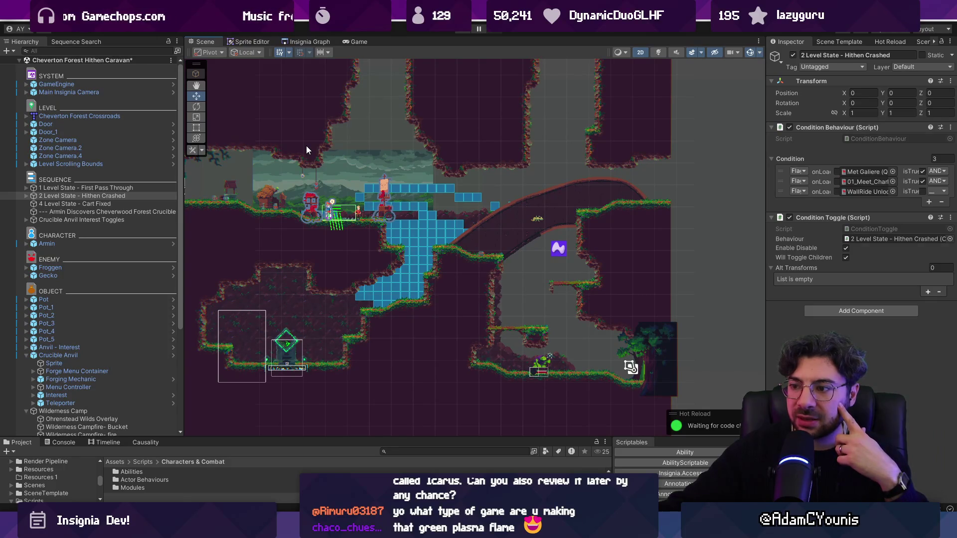
scroll(318, 161, up, 5)
drag(308, 181, 449, 193)
Step: Expand the First Pass Through level state, keeping its original name
click(84, 187)
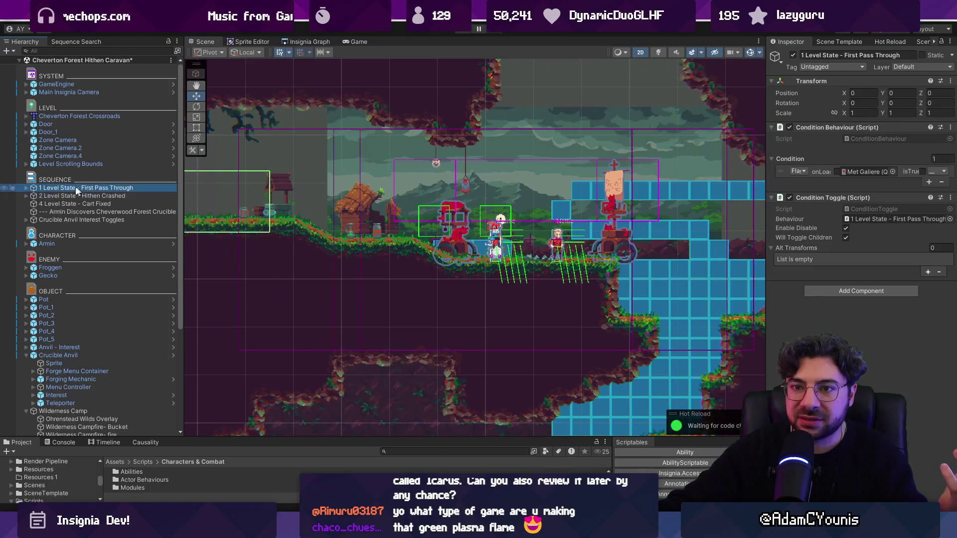
click(26, 187)
scroll(379, 194, down, 2)
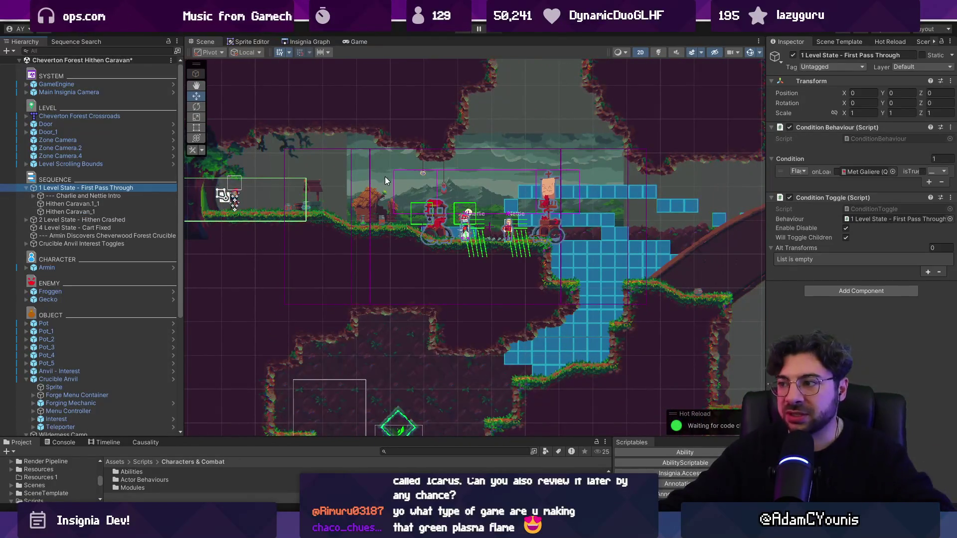
click(51, 189)
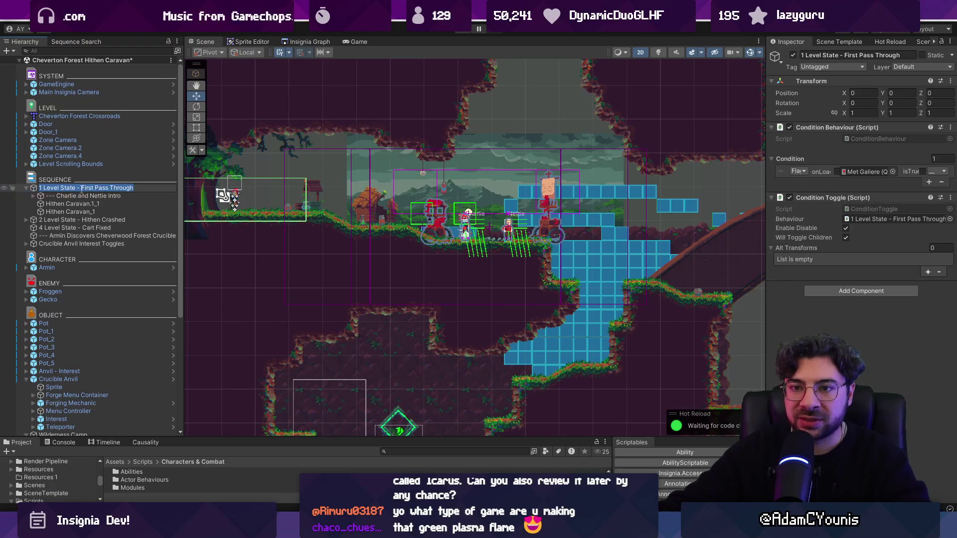
key(Escape)
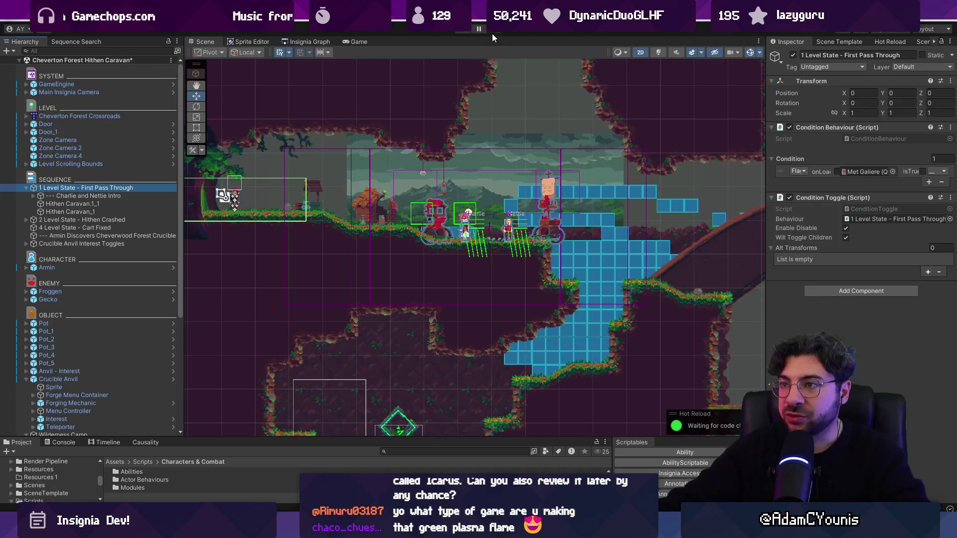
click(521, 58)
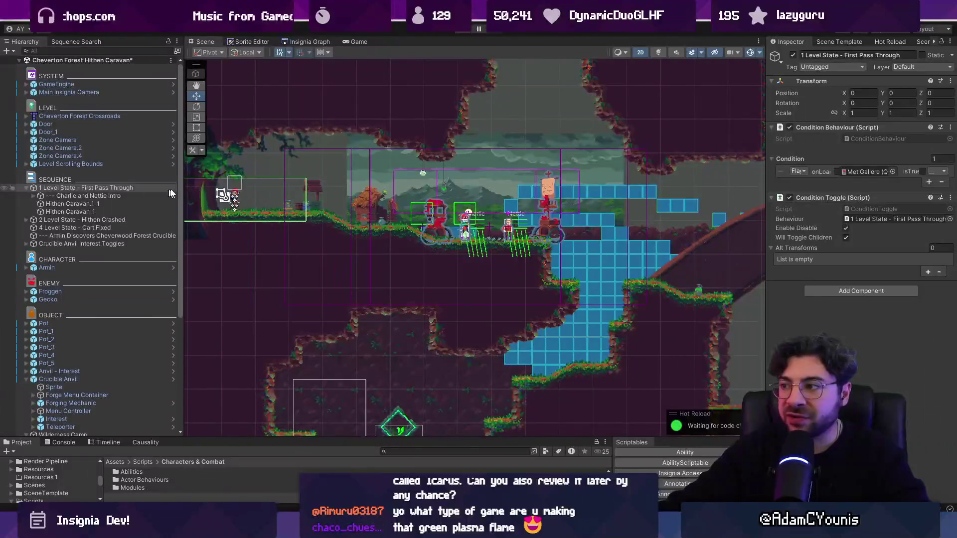
Step: Frame '--- Charlie and Nettie Intro' in the Scene view and show its timeline tracks
click(88, 197)
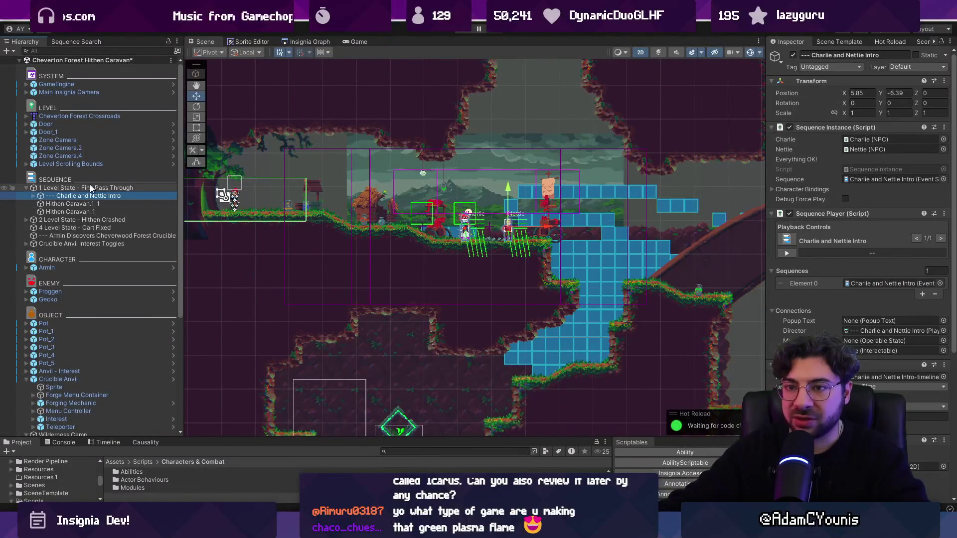
scroll(390, 207, down, 2)
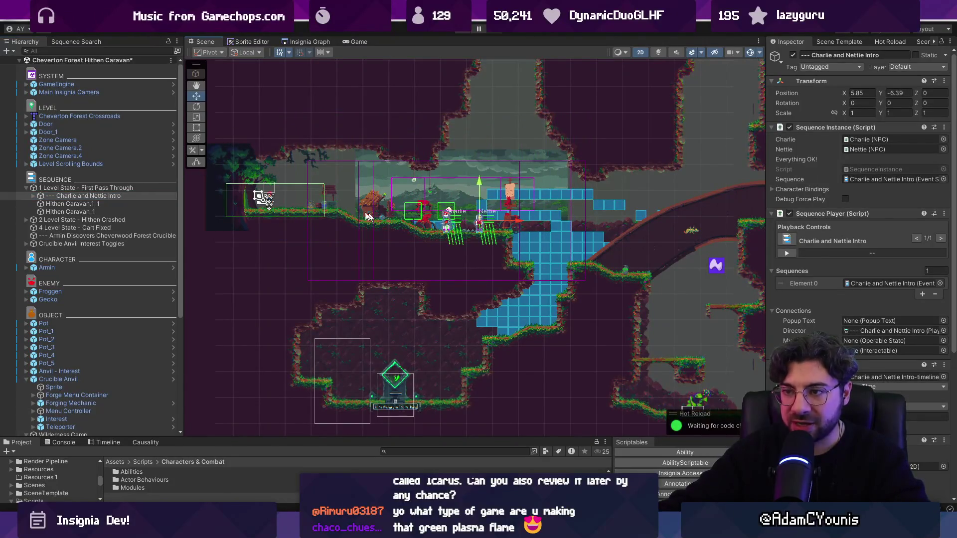
key(f)
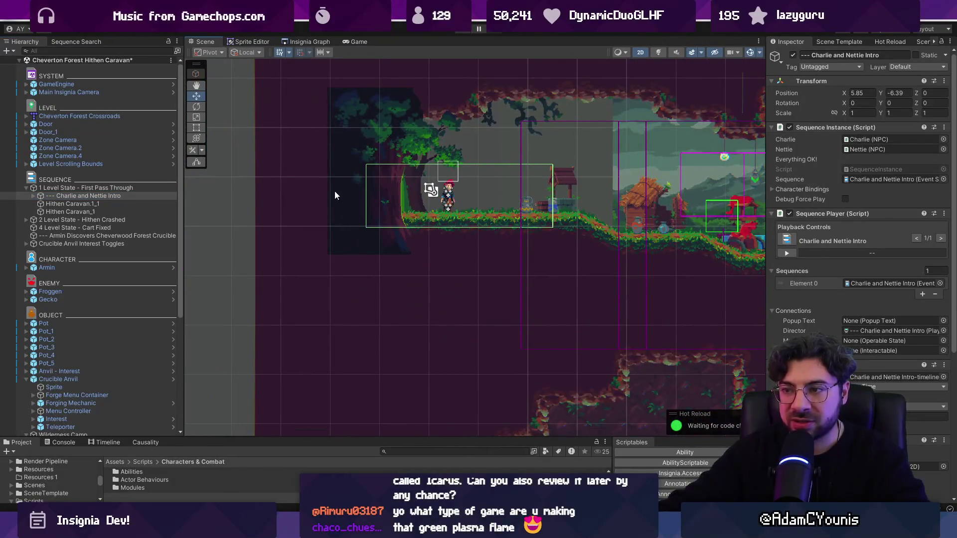
double_click(62, 195)
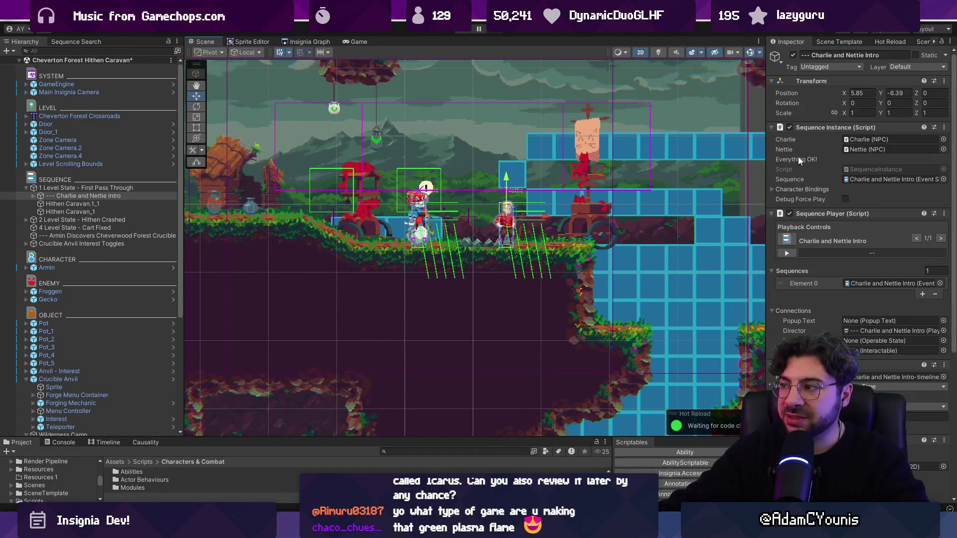
click(108, 442)
Step: Make the timeline panel much taller and expand Charlie and Nettie Intro's children
drag(195, 438, 196, 231)
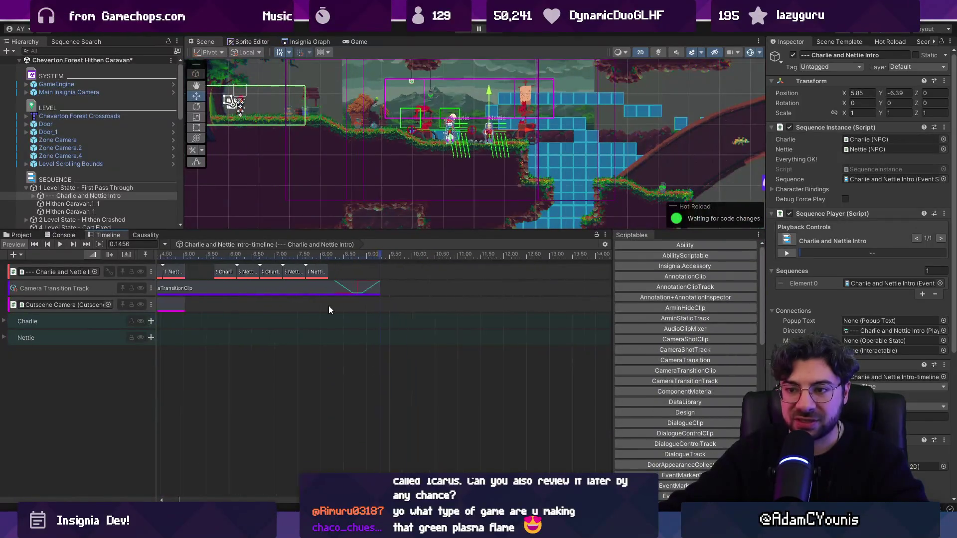
scroll(219, 322, up, 3)
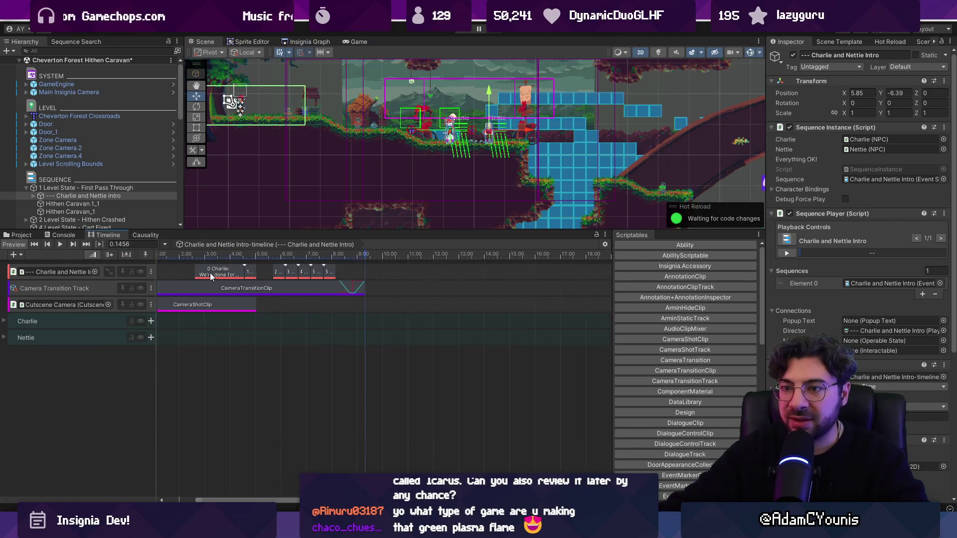
scroll(839, 173, down, 3)
scroll(839, 170, down, 3)
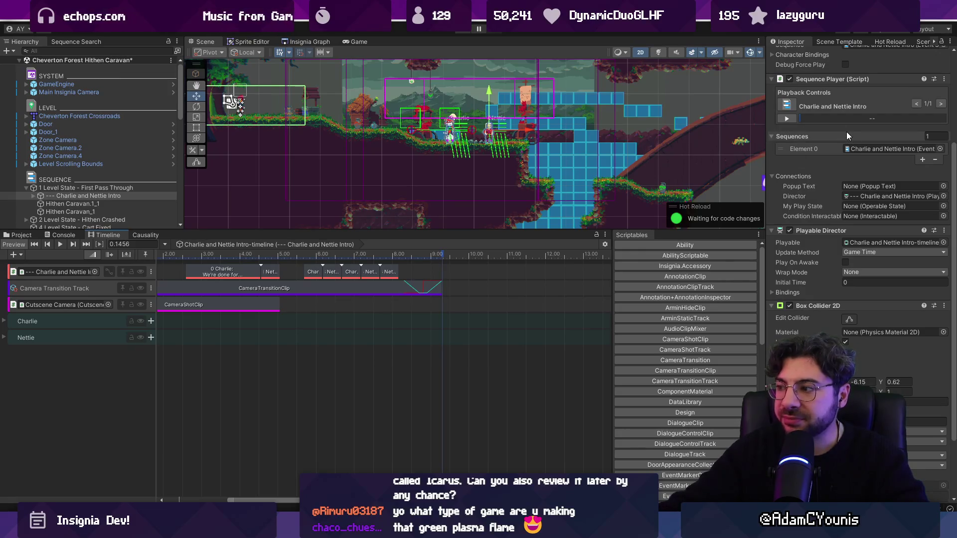
scroll(838, 306, down, 5)
scroll(834, 287, up, 6)
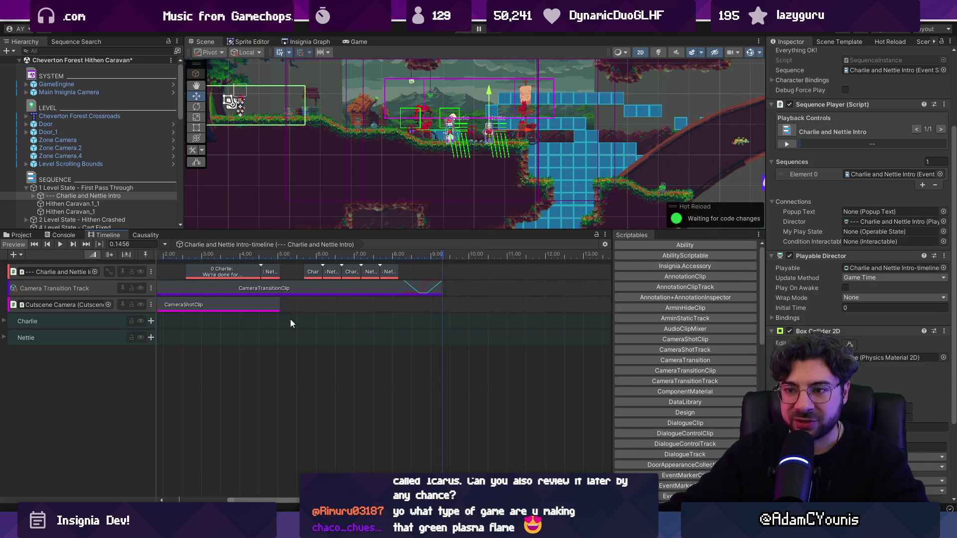
scroll(877, 227, up, 6)
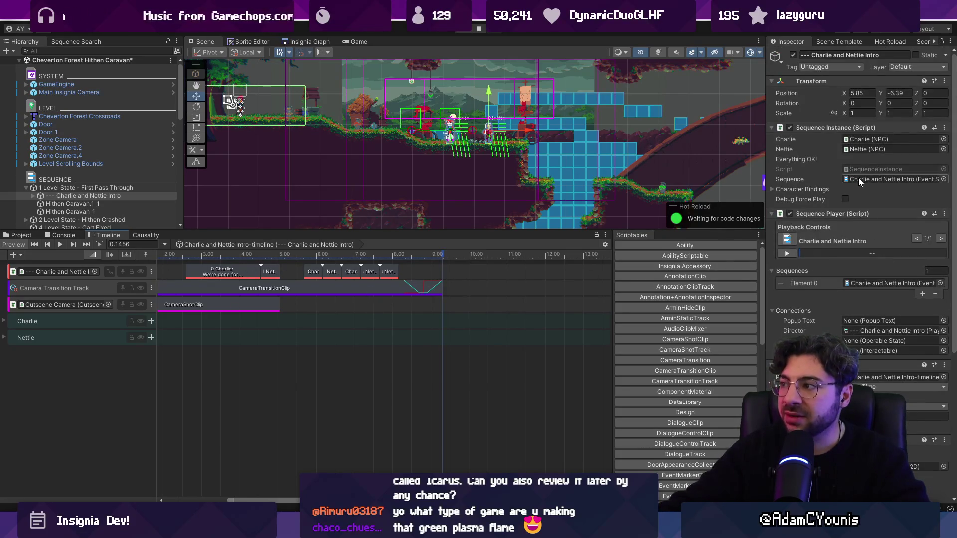
click(32, 195)
Step: Inspect Nettie, Cutscene Camera and Camera Mark 1, then open the intro's event sequence asset
scroll(66, 187, down, 3)
click(58, 150)
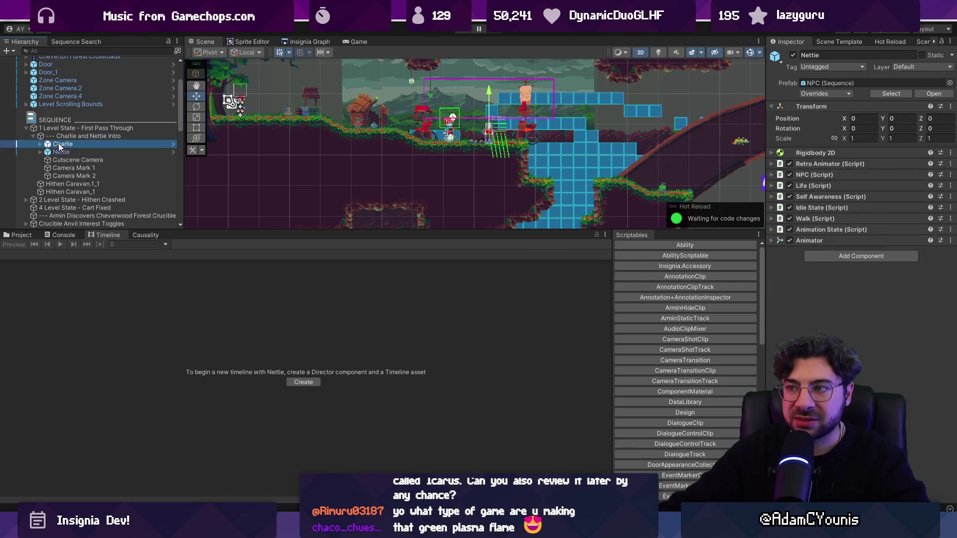
click(72, 159)
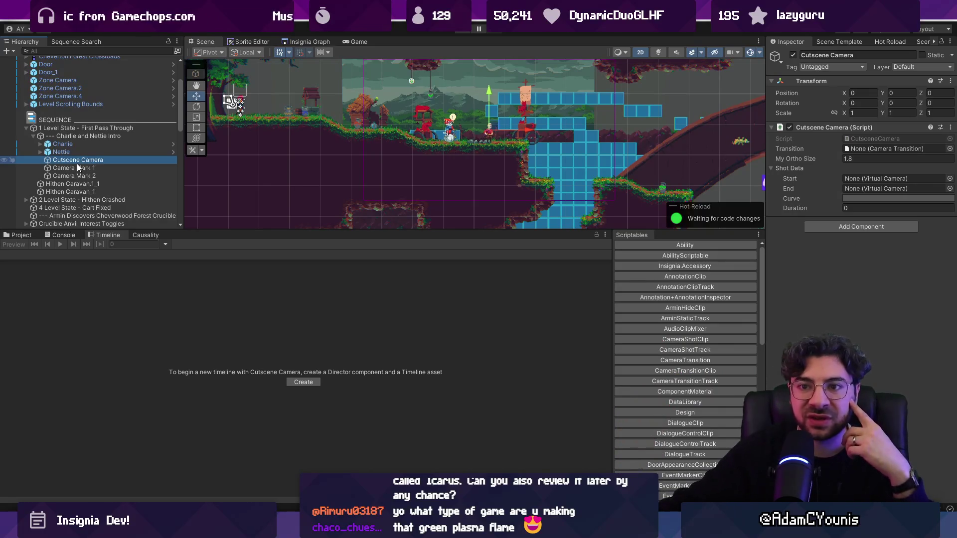
click(79, 168)
click(94, 136)
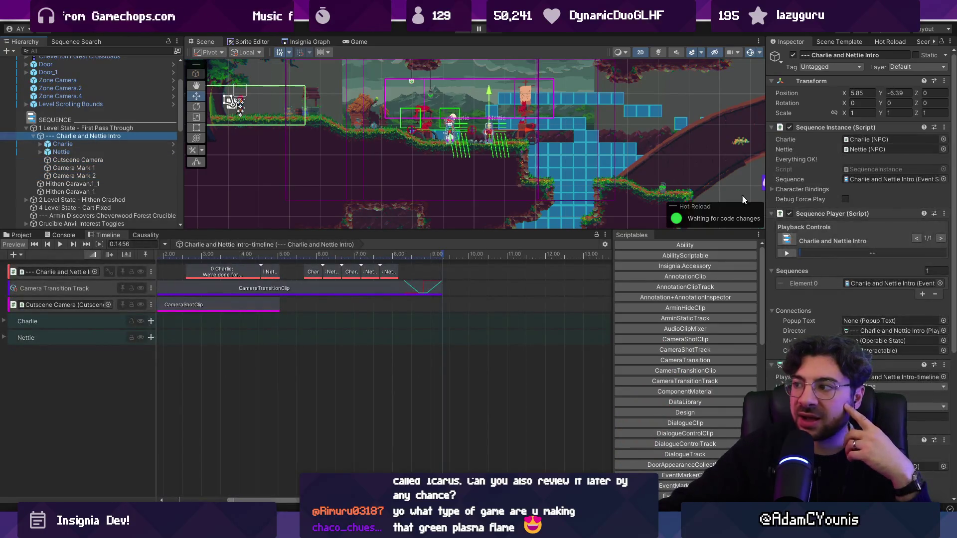
double_click(881, 175)
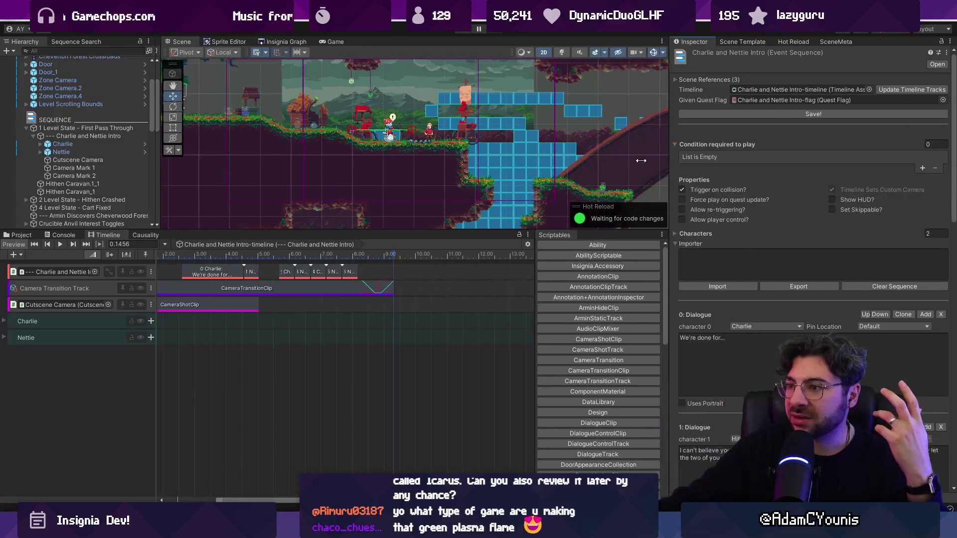
Step: Scroll through the event sequence asset's dialogue lines in the Inspector
scroll(732, 202, down, 15)
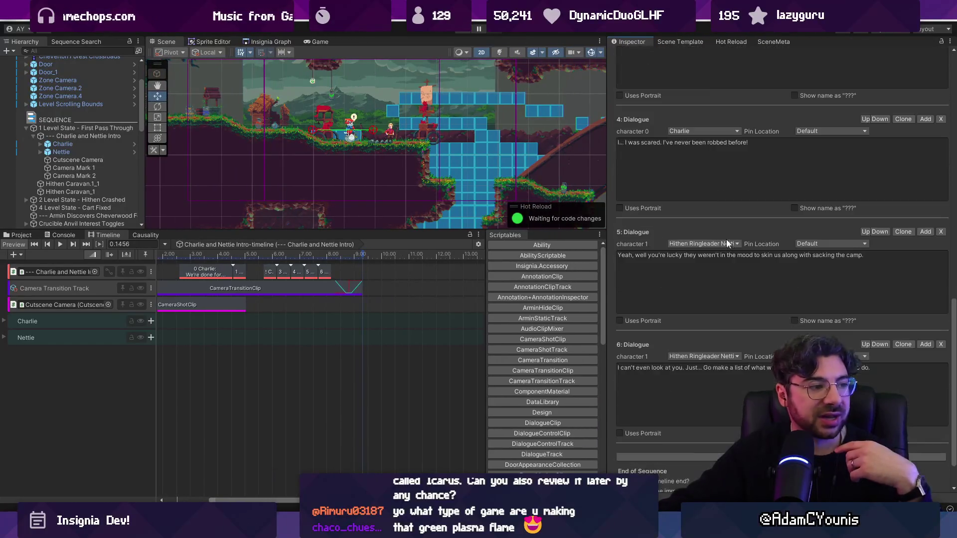
scroll(728, 249, up, 15)
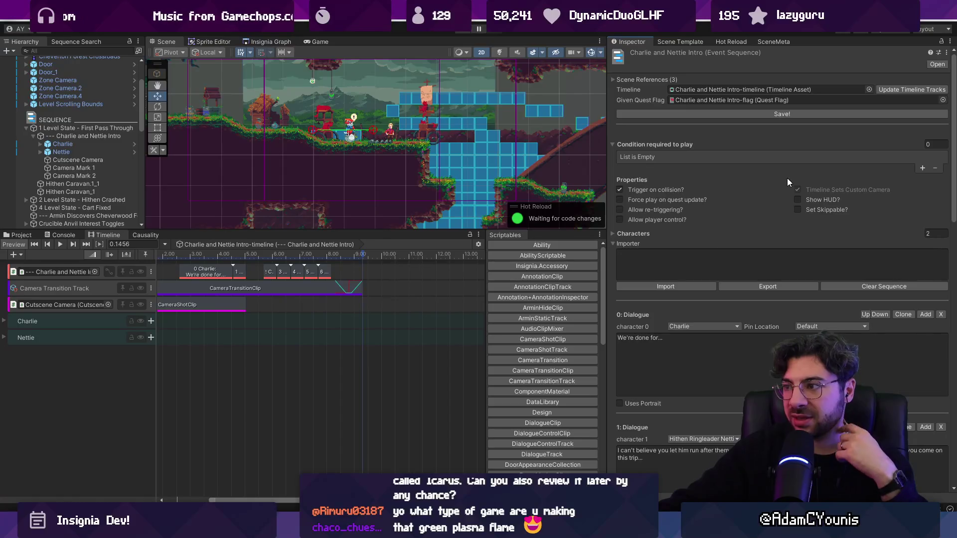
scroll(758, 226, down, 3)
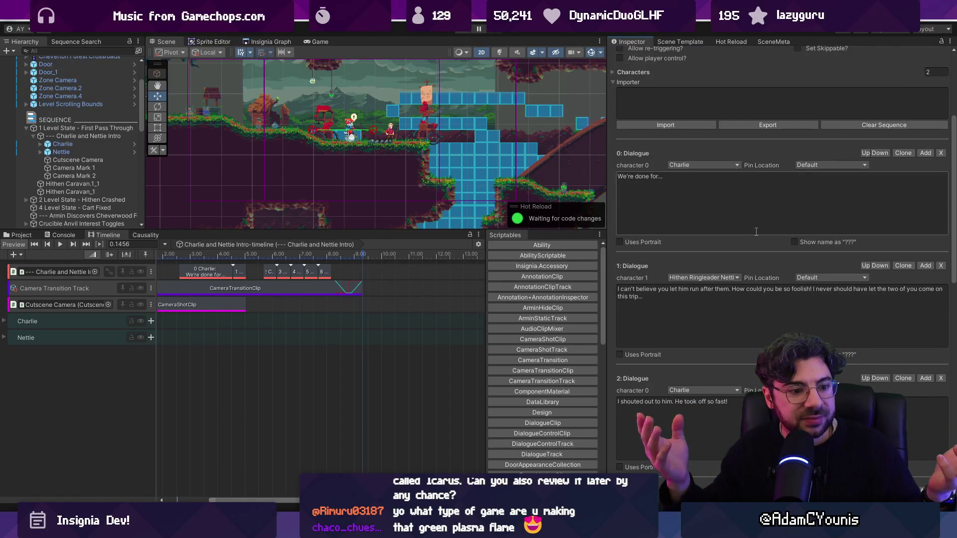
scroll(727, 219, up, 3)
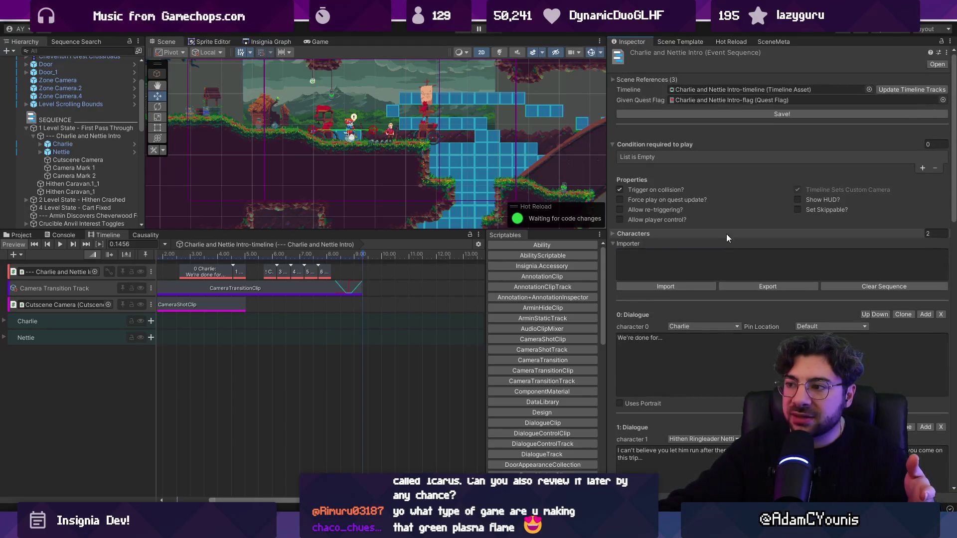
Step: Step through Camera Mark 1 and Cutscene Camera, then reselect '--- Charlie and Nettie Intro'
click(101, 167)
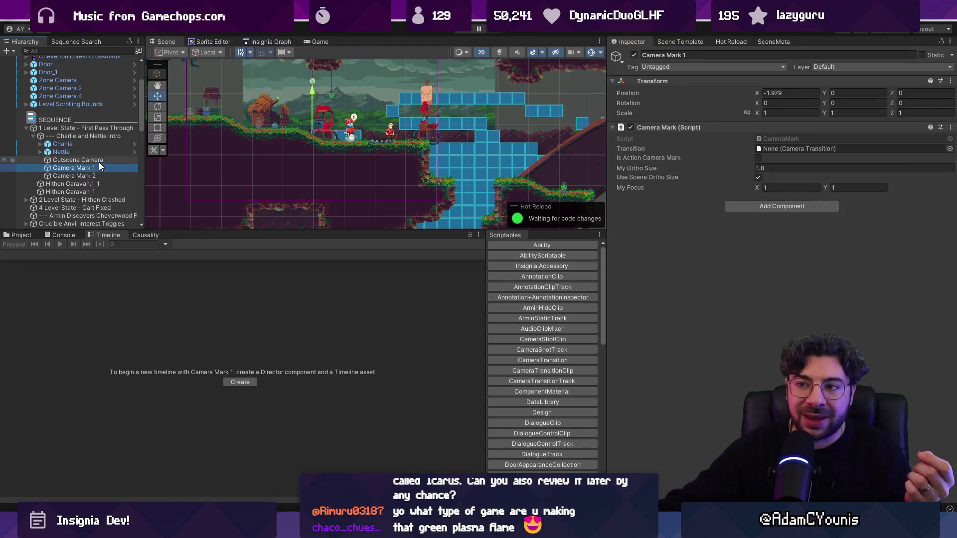
key(Up)
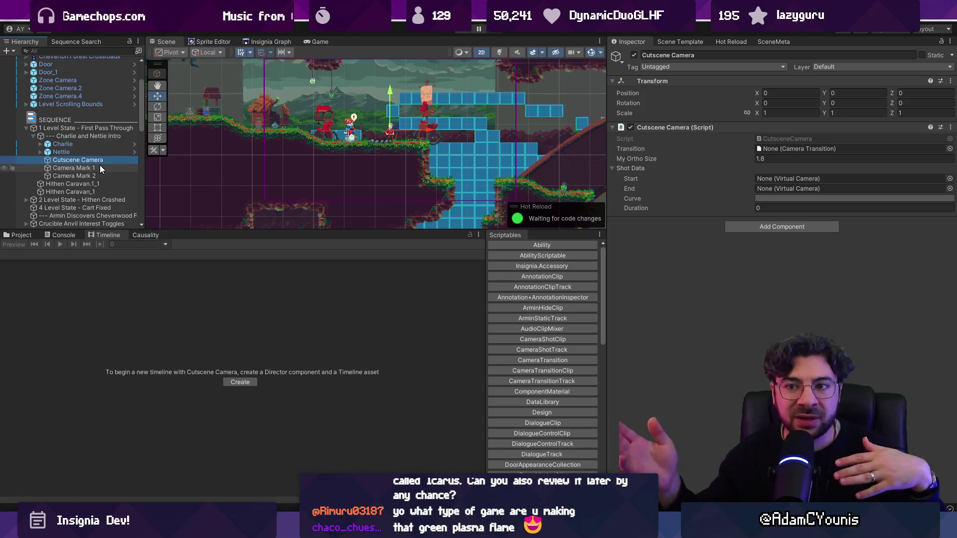
click(64, 136)
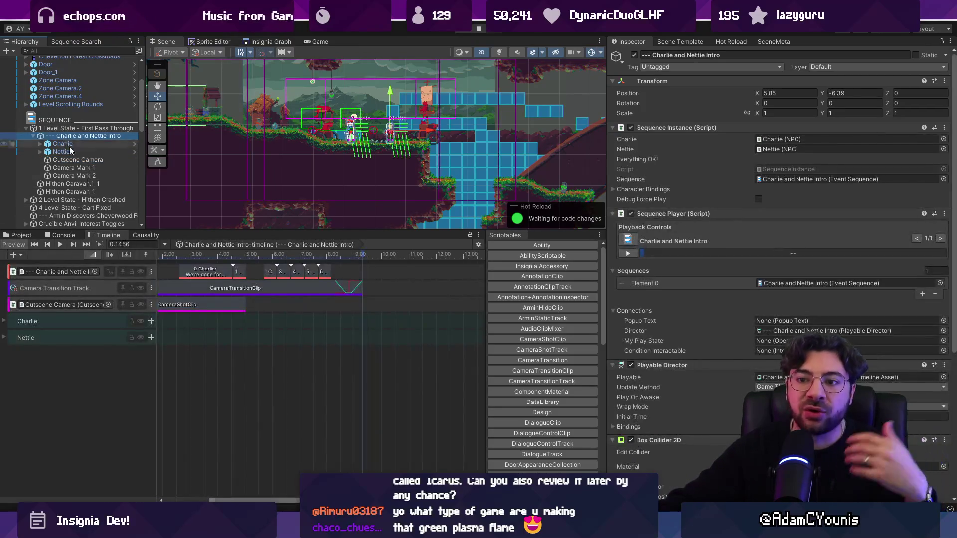
Step: Frame the whole timeline and check the CameraTransitionClip's timing, giving the scene more height
key(a)
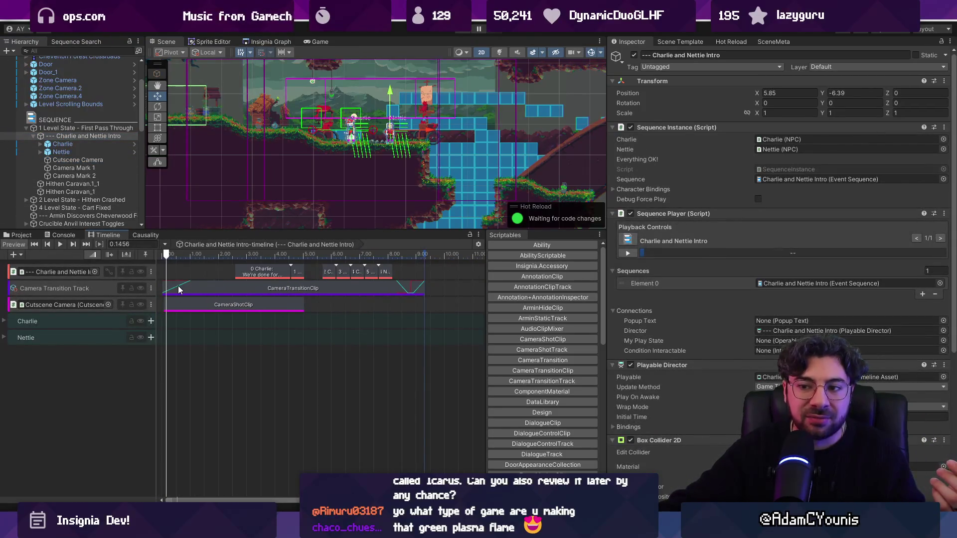
click(178, 289)
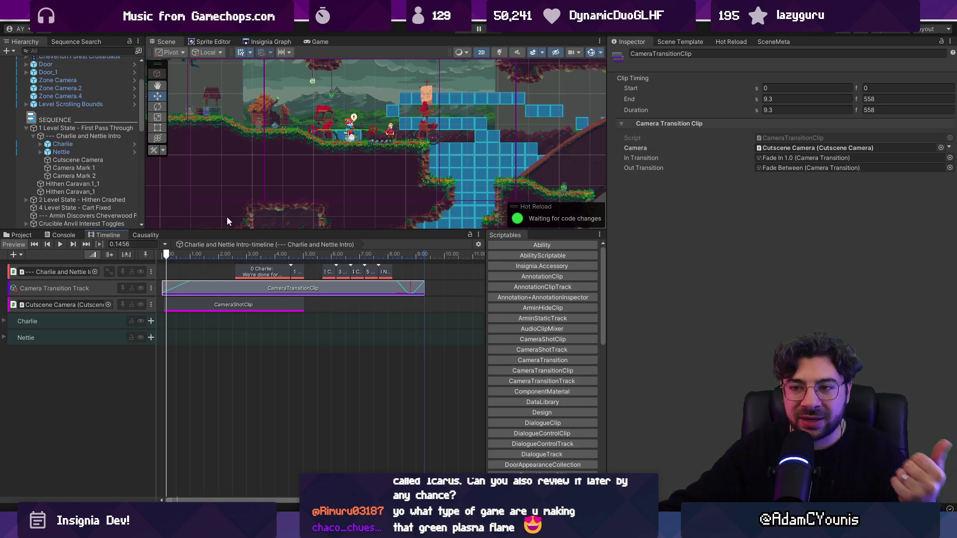
drag(231, 230, 220, 267)
click(86, 128)
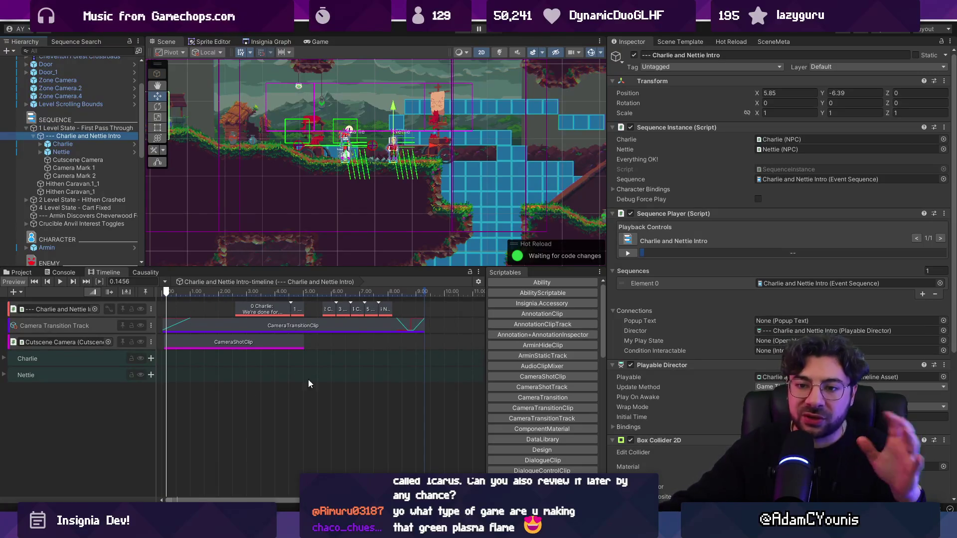
Step: Pan and re-centre the Scene view on the sequence, enlarge it, and return to Figma
drag(375, 141, 580, 153)
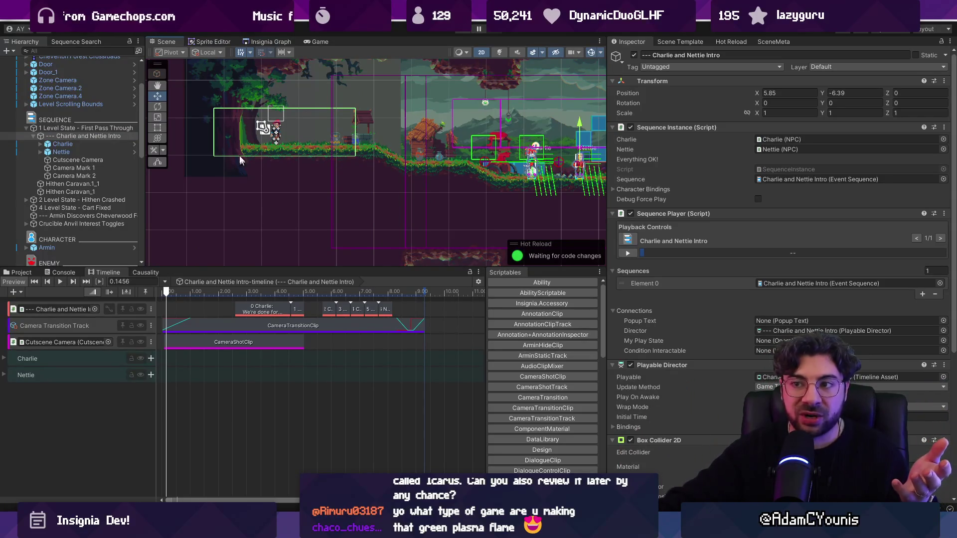
key(f)
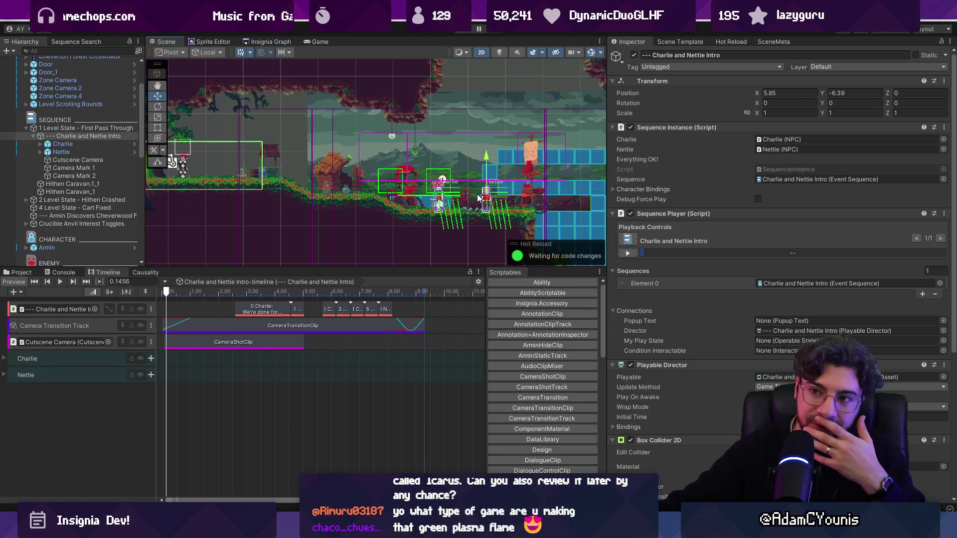
drag(277, 267, 273, 324)
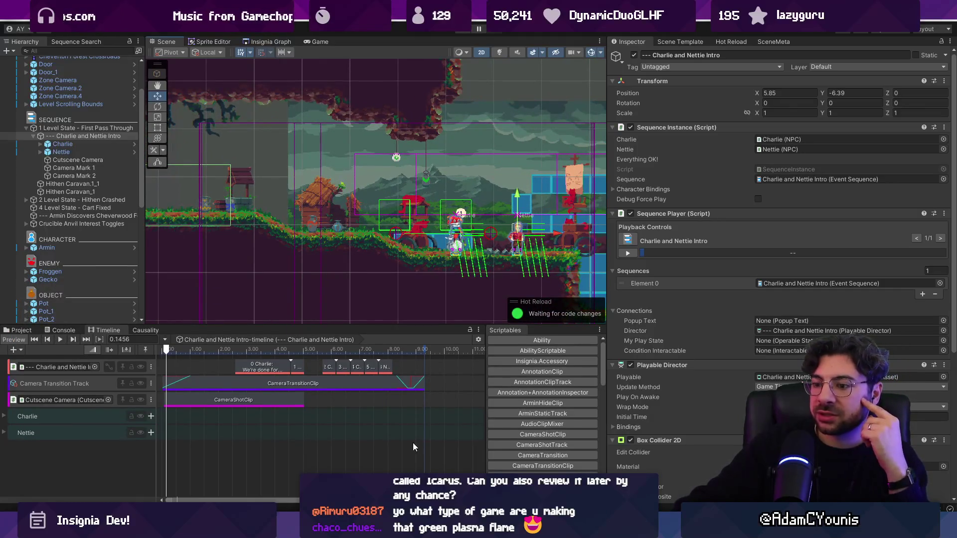
key(alt+Tab)
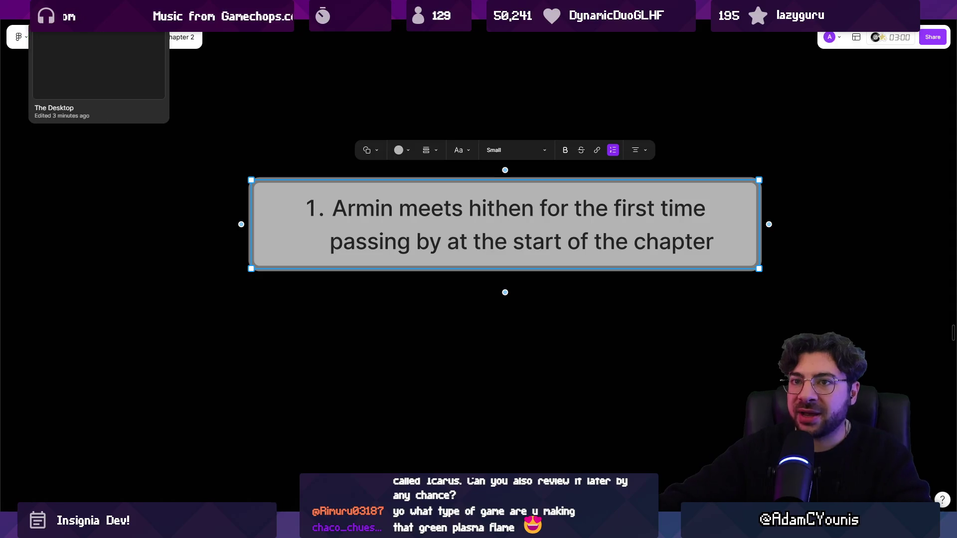
click(75, 10)
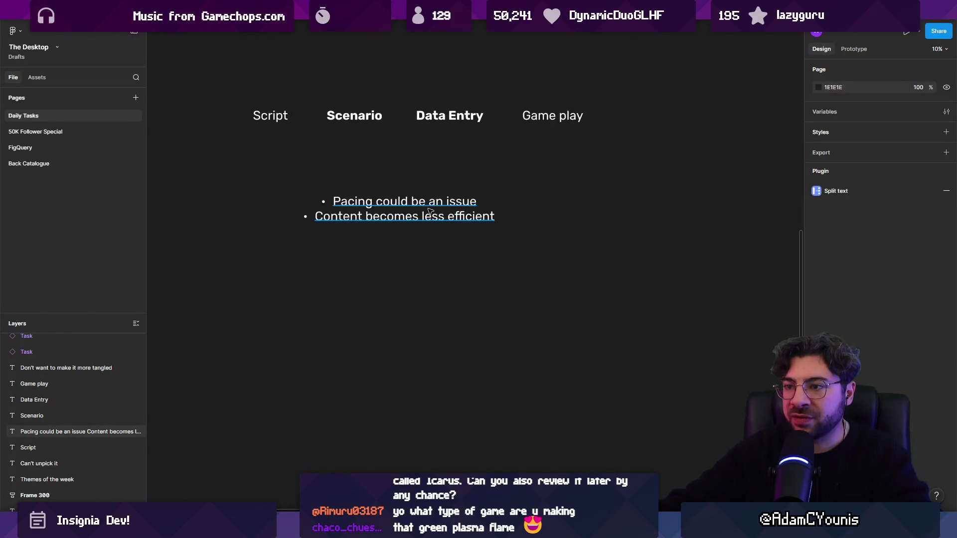
click(426, 211)
scroll(426, 212, up, 3)
scroll(426, 314, down, 6)
alt+drag(412, 117, 412, 228)
double_click(412, 228)
text(Op)
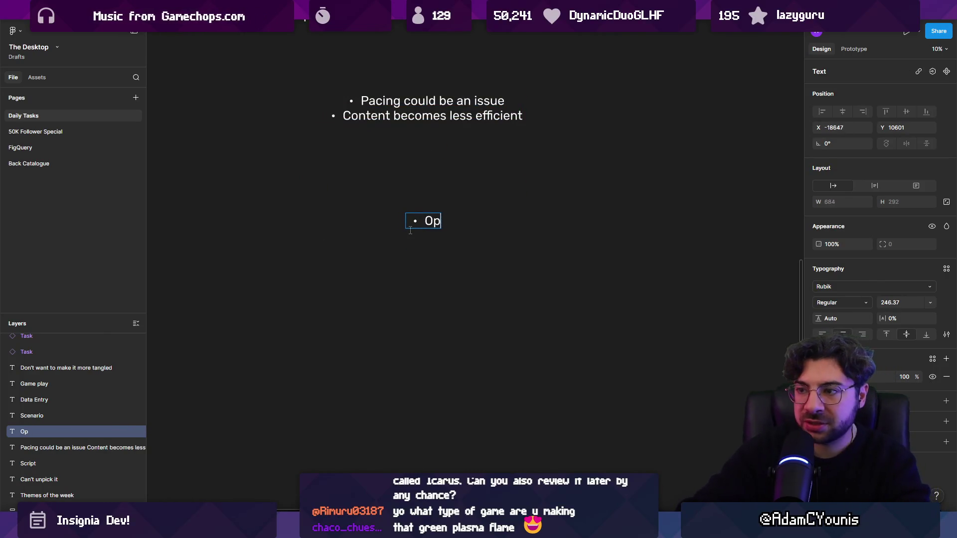
text(tions for st)
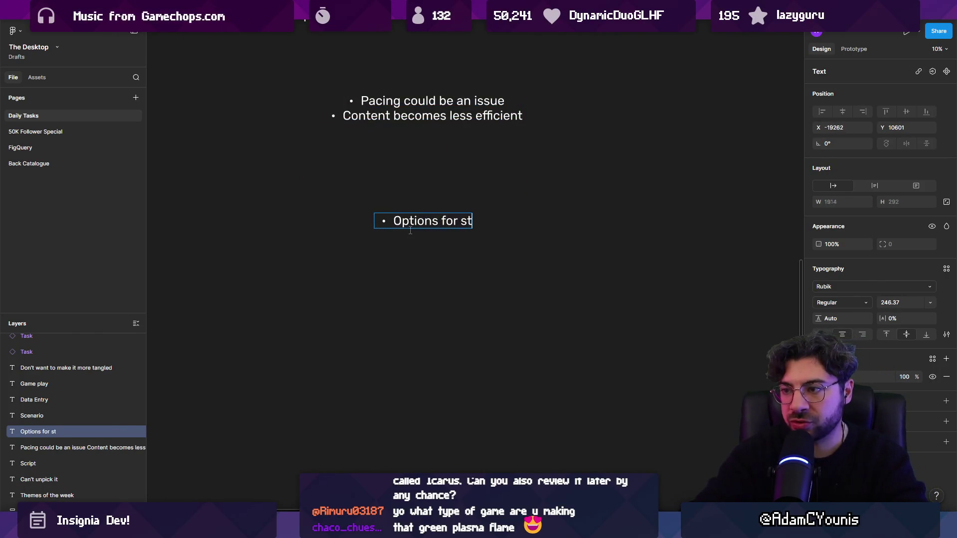
text(reamlining greyboxing)
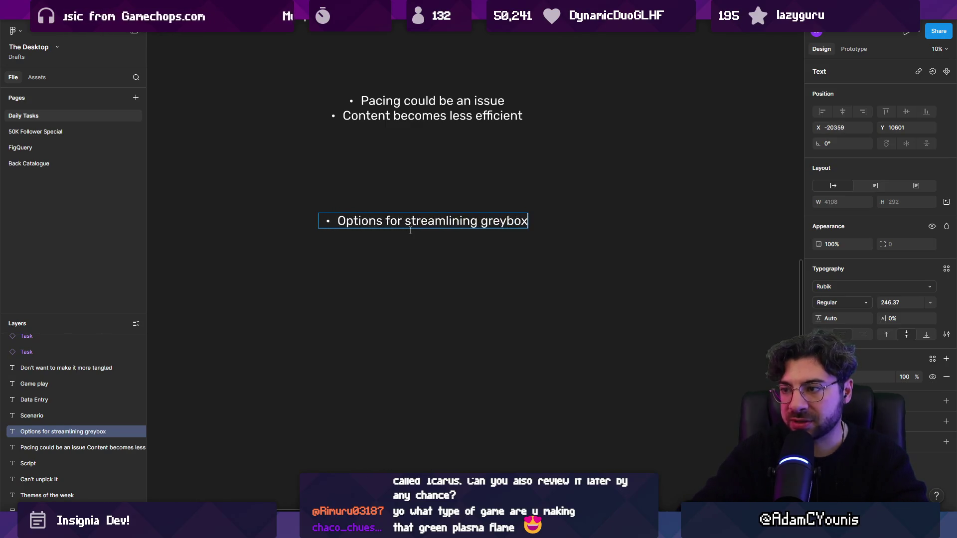
key(ctrl+a)
key(ctrl+shift+8)
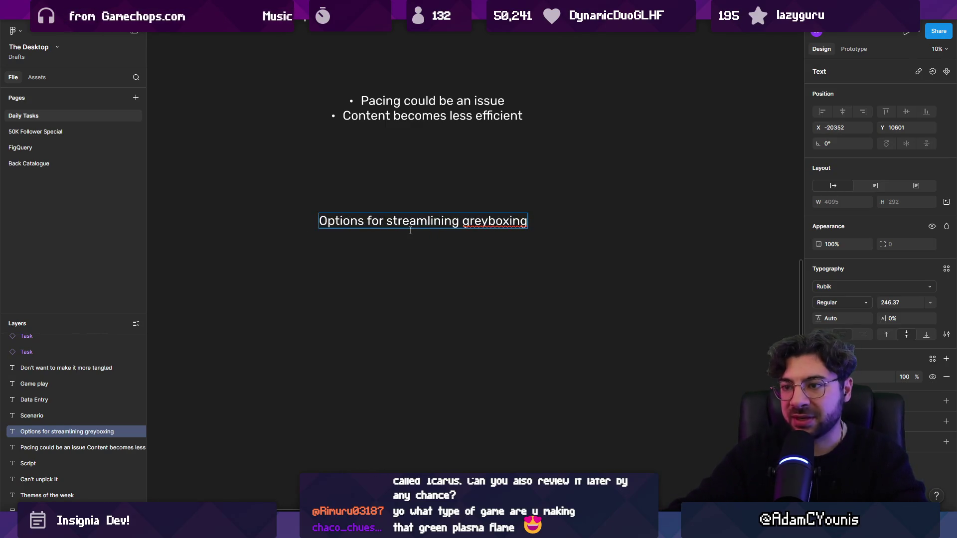
key(Escape)
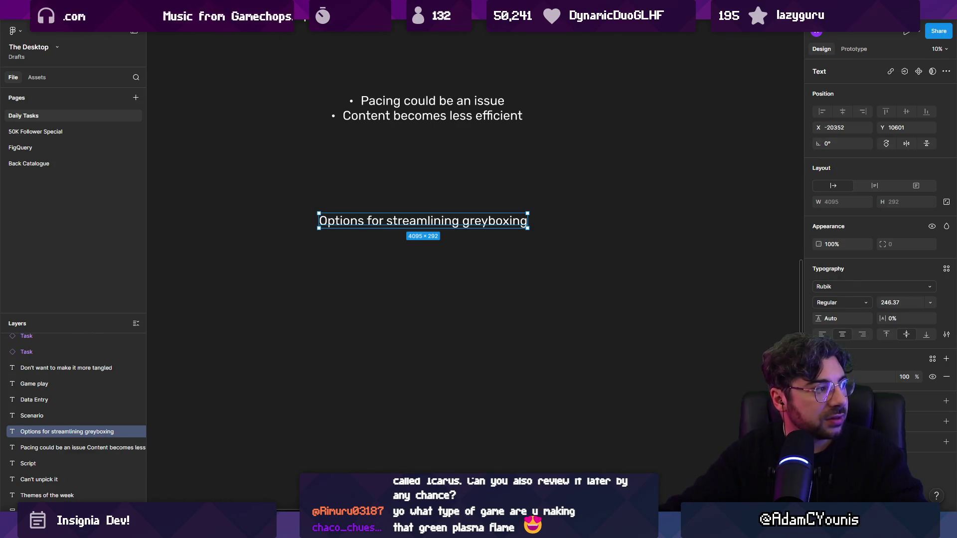
key(ctrl+b)
text(Make what )
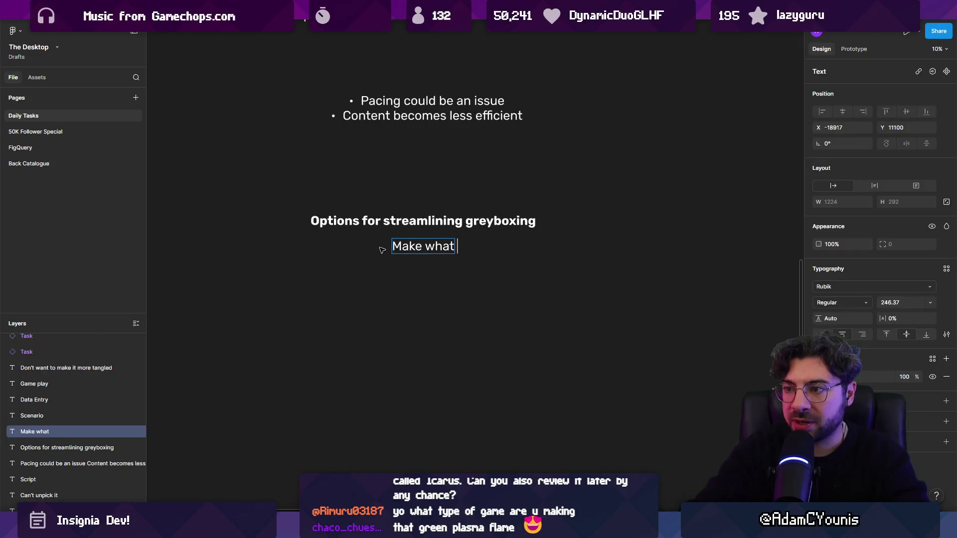
text(I'm doing take less time)
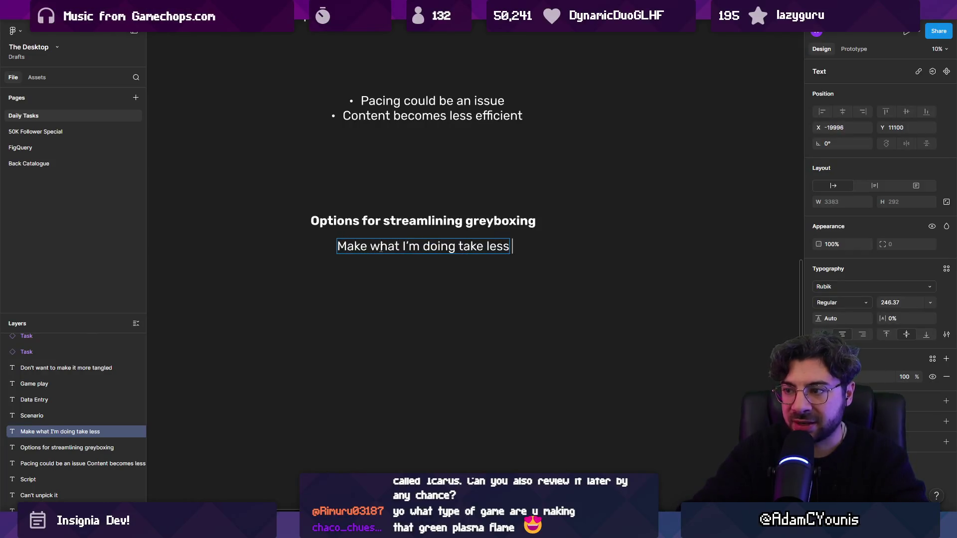
key(Escape)
alt+drag(382, 248, 377, 277)
key(Return)
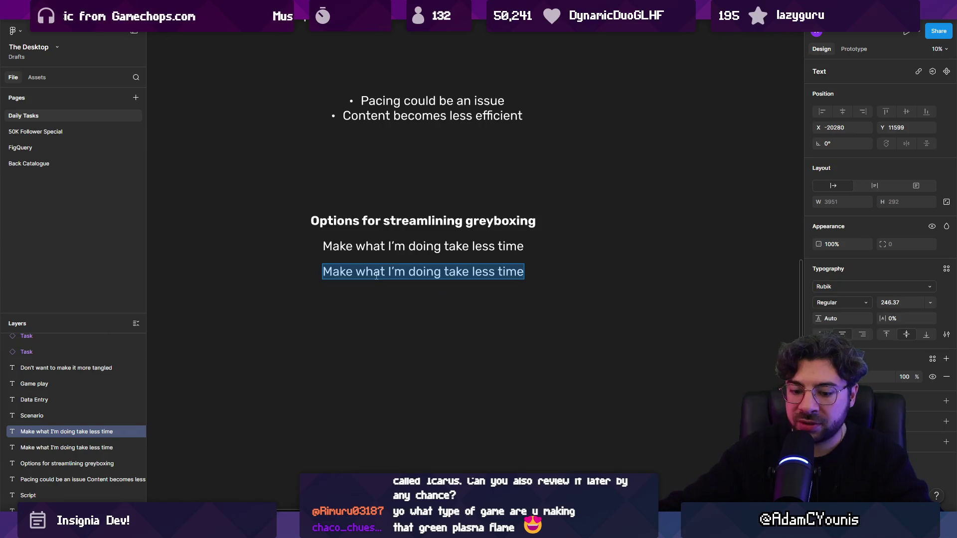
text(Validate with less stuff)
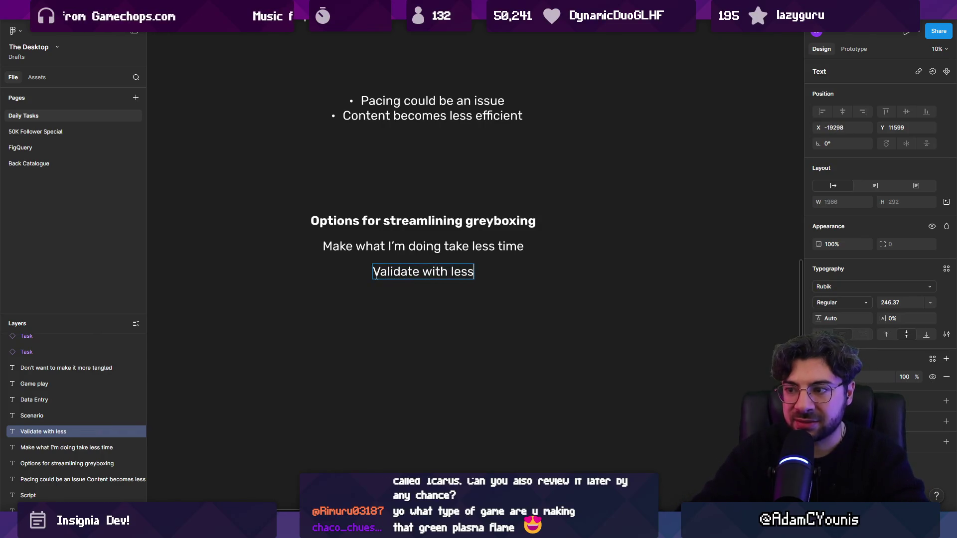
key(ctrl+shift+Left)
key(ctrl+shift+Left)
key(ctrl+shift+Left)
text(at lower fidelityh)
key(BackSpace)
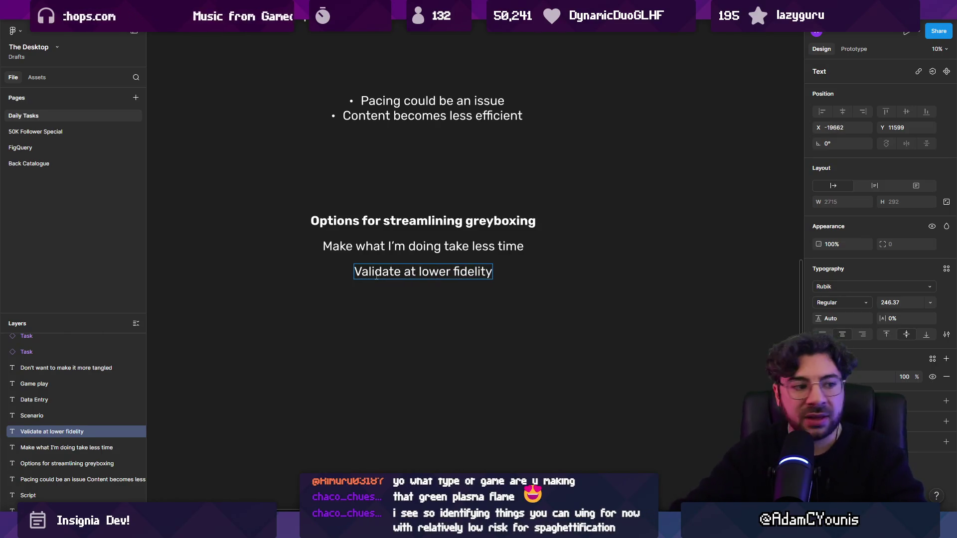
key(Escape)
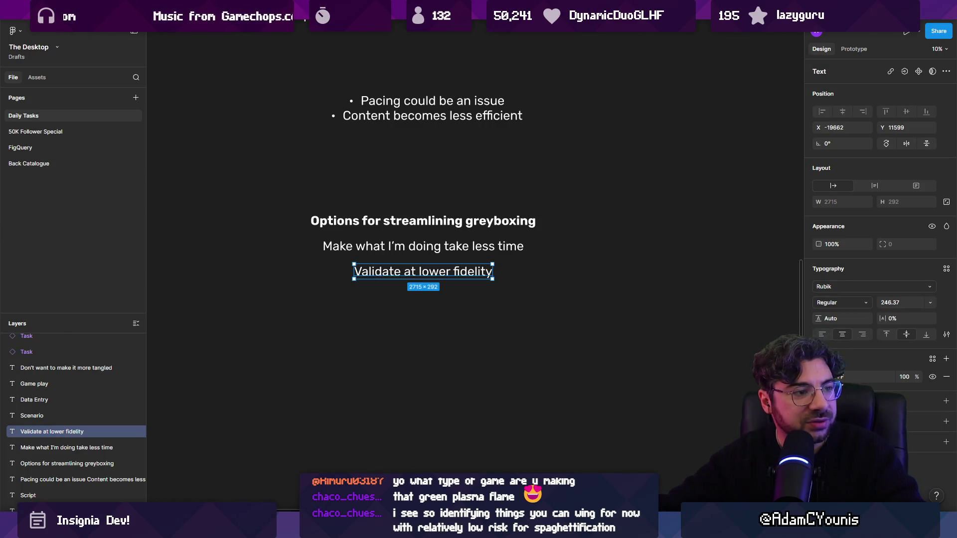
click(288, 320)
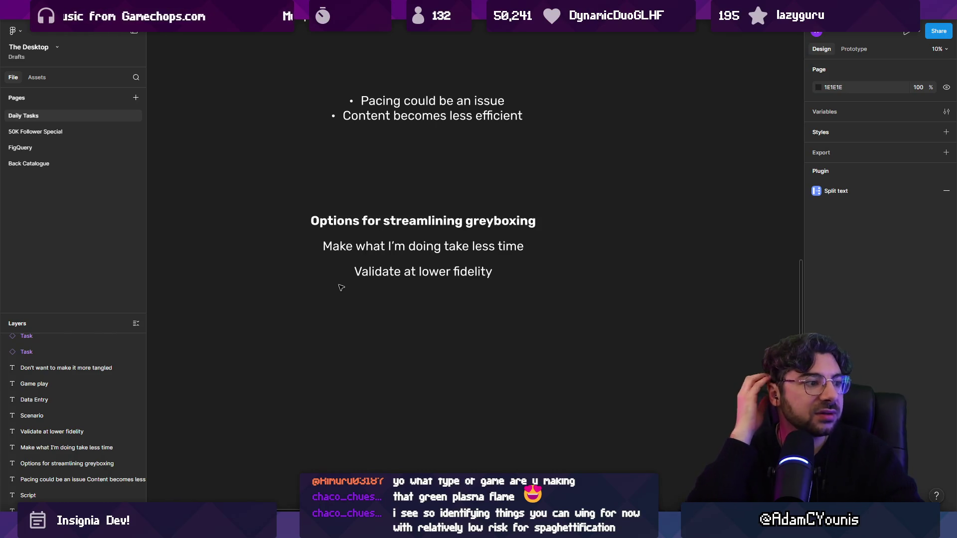
click(383, 273)
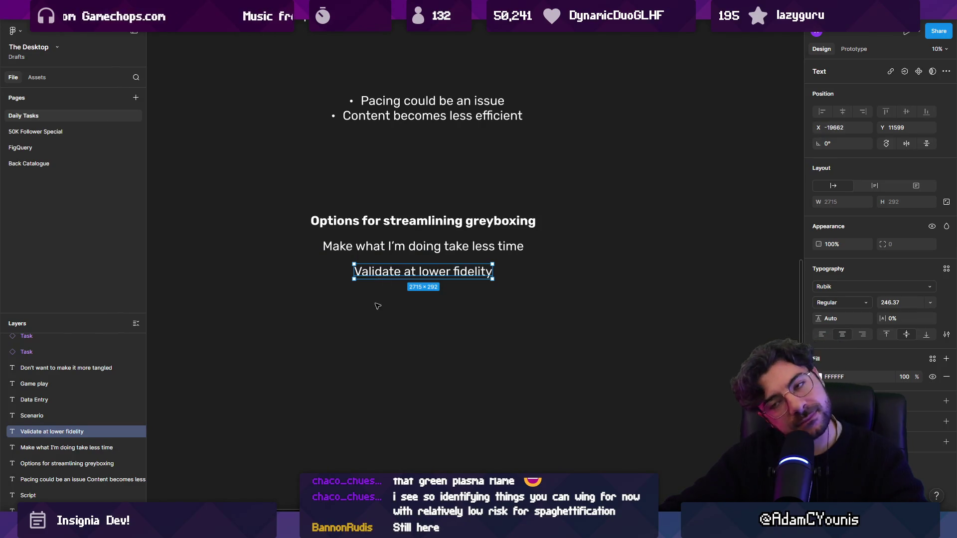
Step: Give the timeline more height and widen the scene/timeline panels, then view the Figma drafts page fitted
key(alt+Tab)
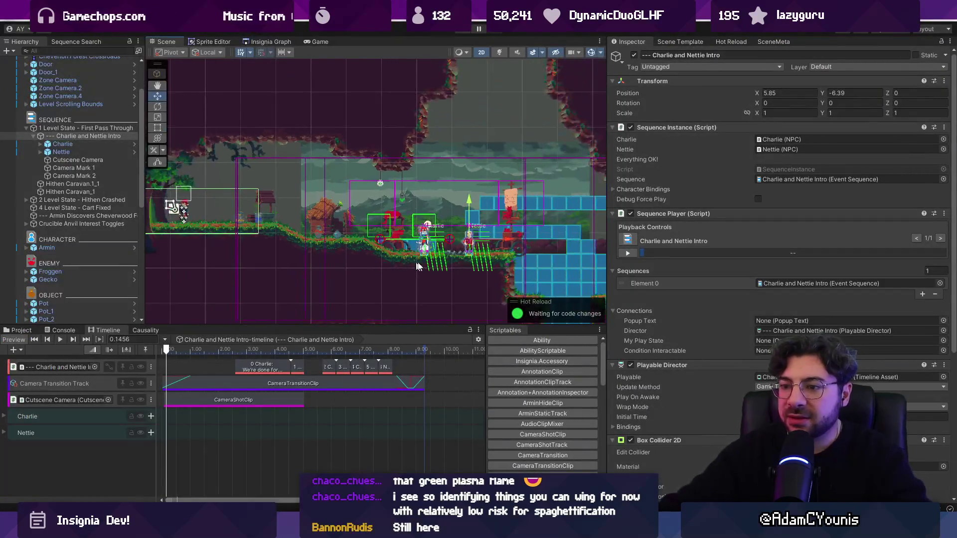
drag(352, 324, 352, 316)
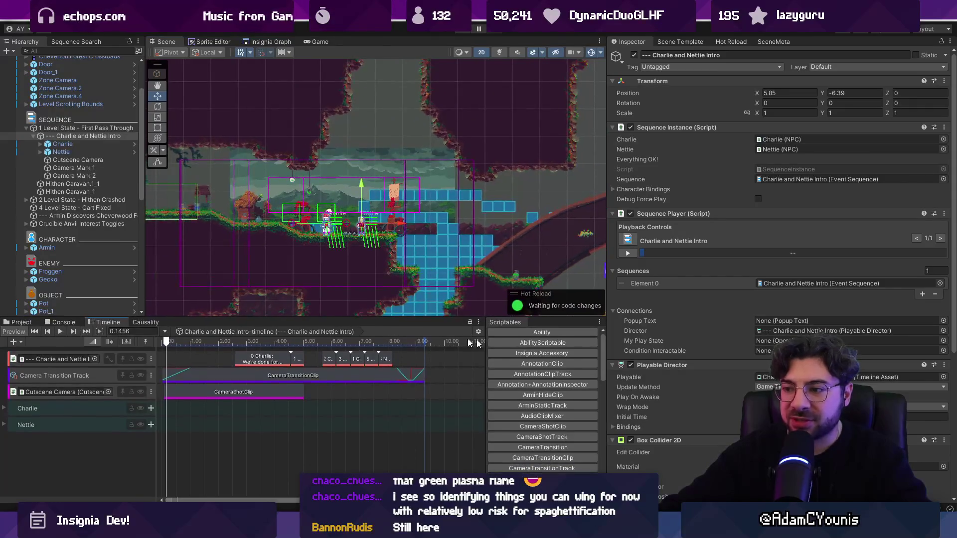
drag(605, 306, 678, 303)
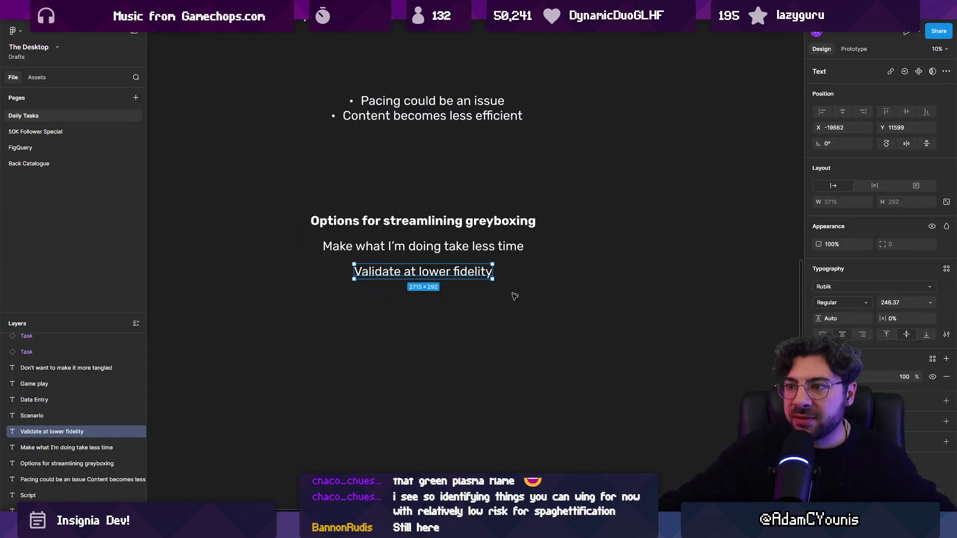
click(515, 296)
key(shift+1)
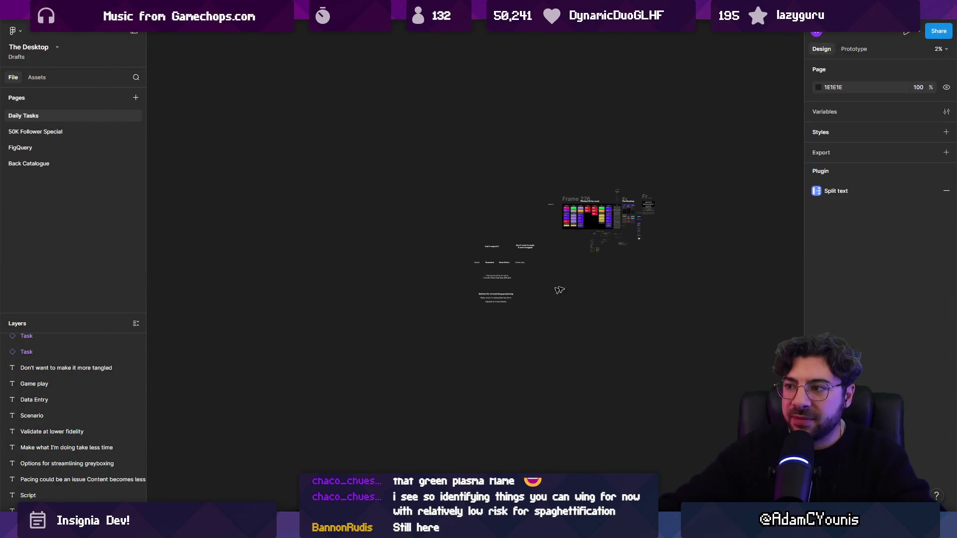
Step: Open the Insignia Story Map's World page with the side panels hidden
mouse_move(386, 22)
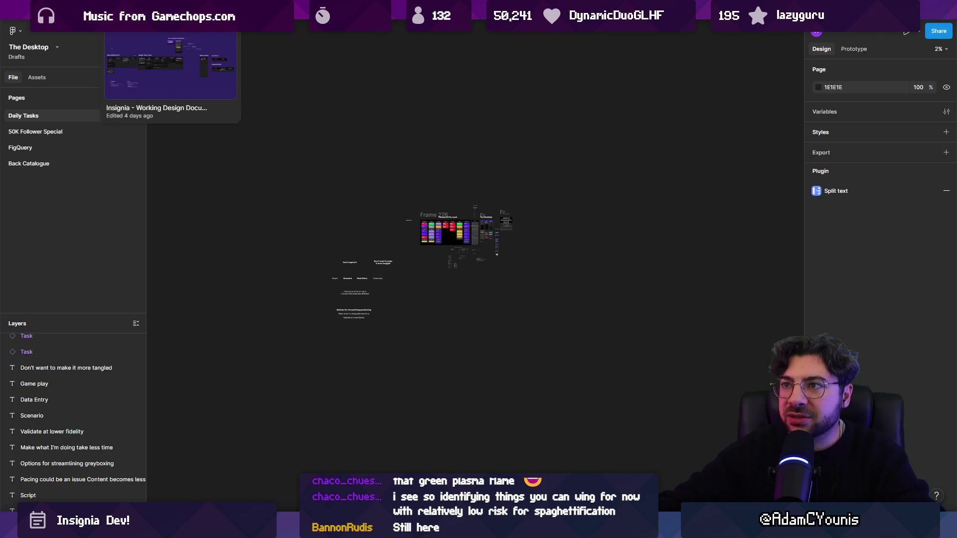
click(697, 23)
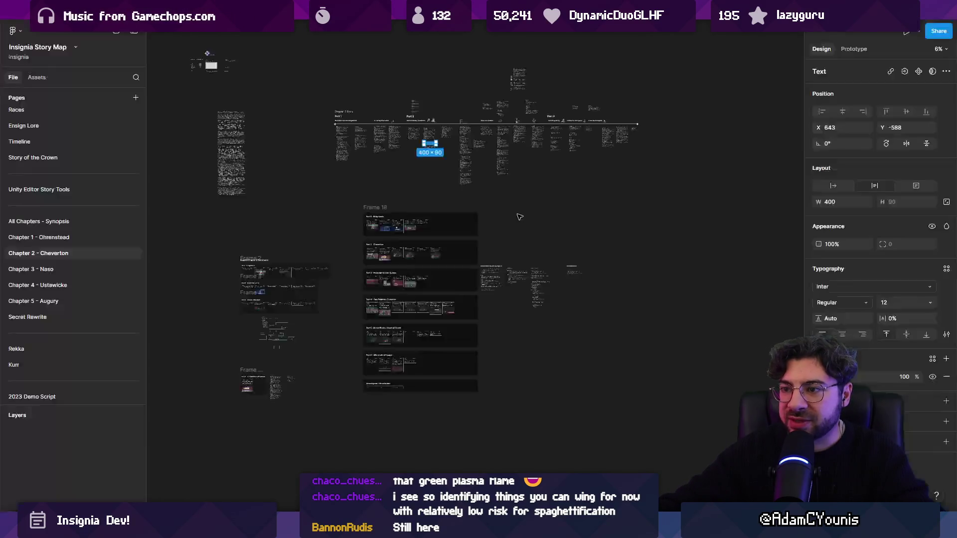
scroll(64, 113, up, 3)
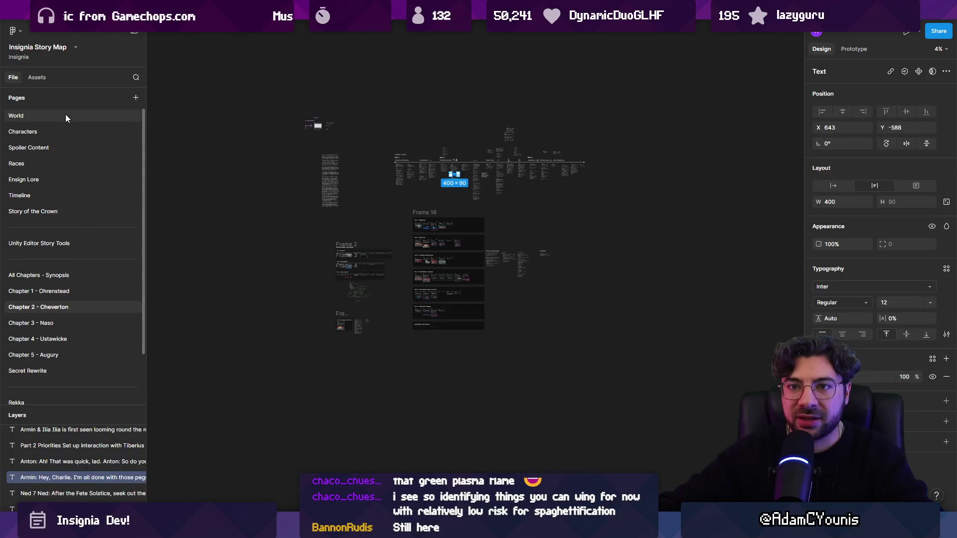
click(65, 118)
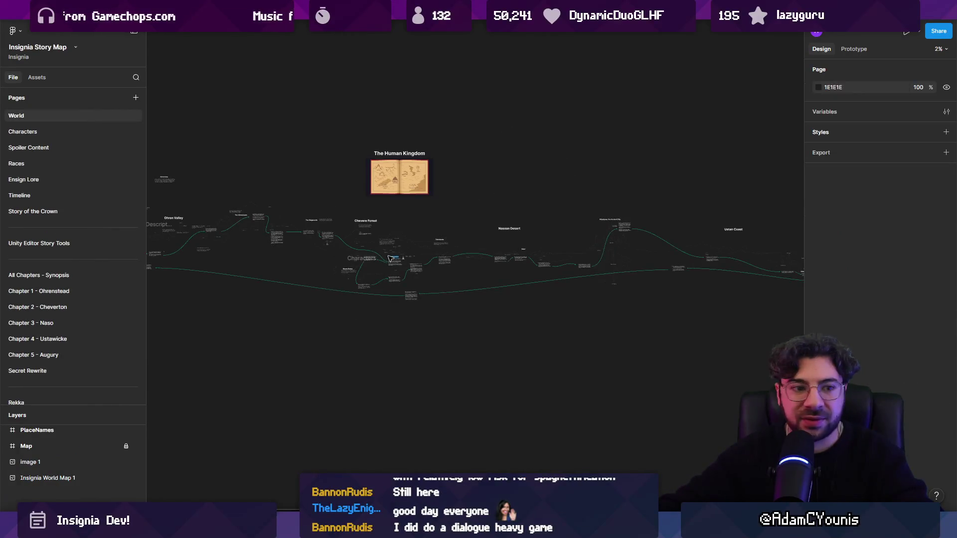
scroll(390, 258, left, 2)
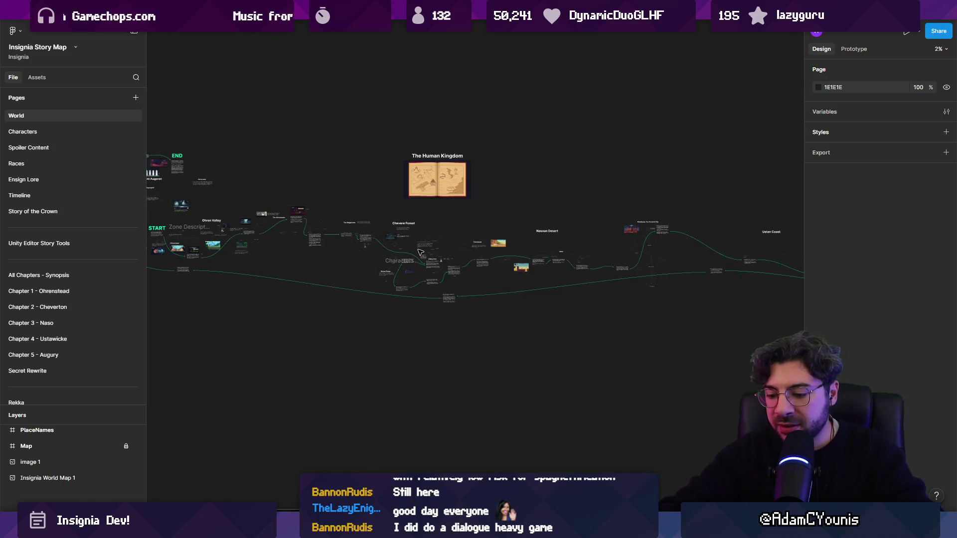
key(ctrl+backslash)
Step: Pan around the world map and briefly select the Ohren Valley region
scroll(134, 181, up, 2)
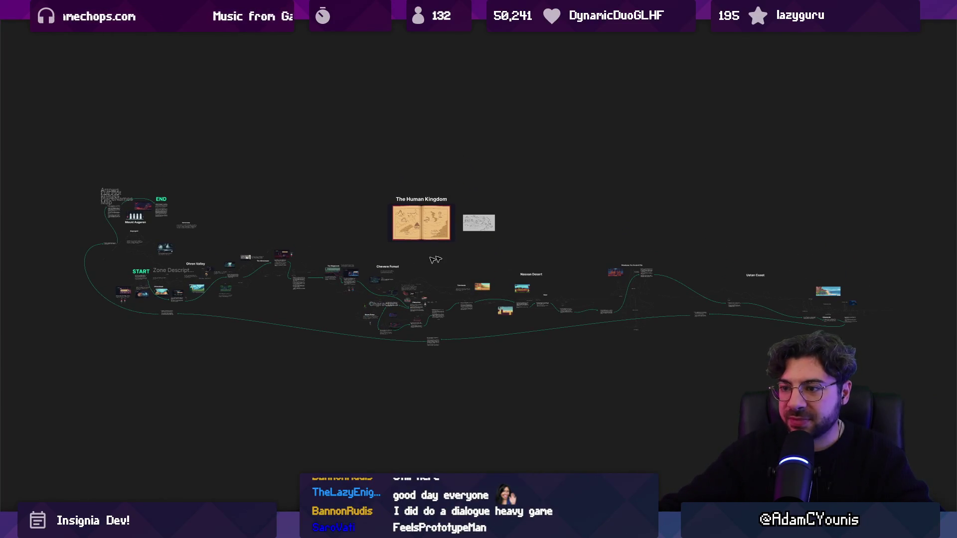
scroll(342, 299, up, 5)
scroll(603, 255, right, 4)
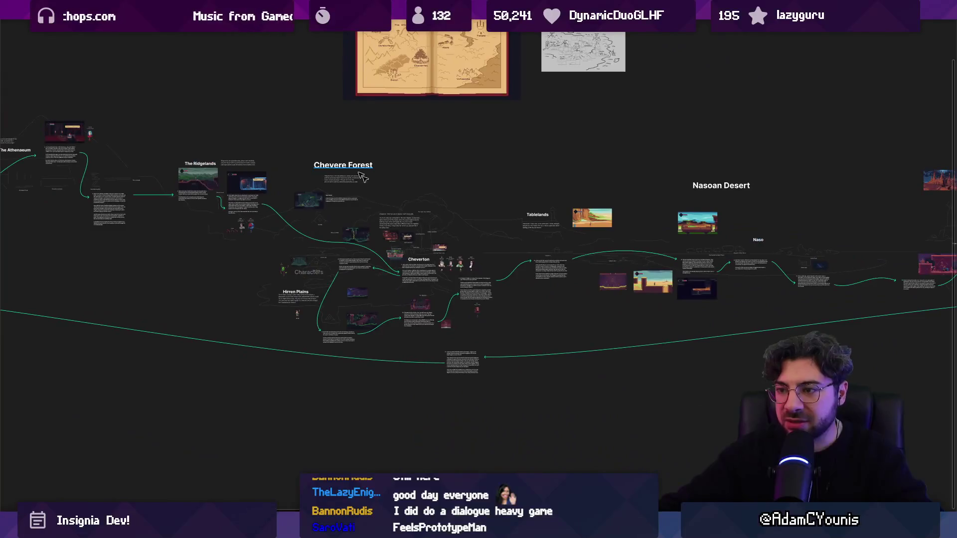
scroll(603, 255, right, 10)
scroll(732, 323, down, 5)
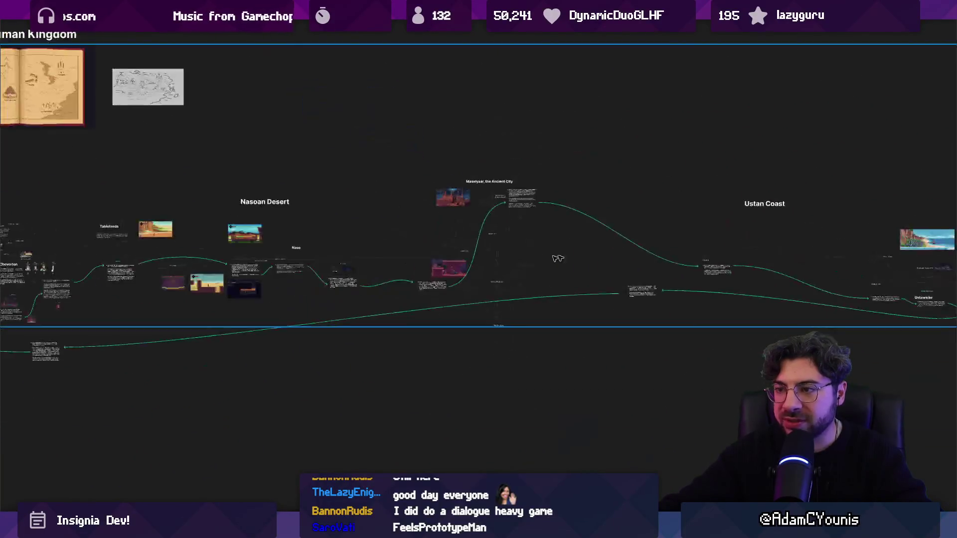
scroll(334, 253, left, 10)
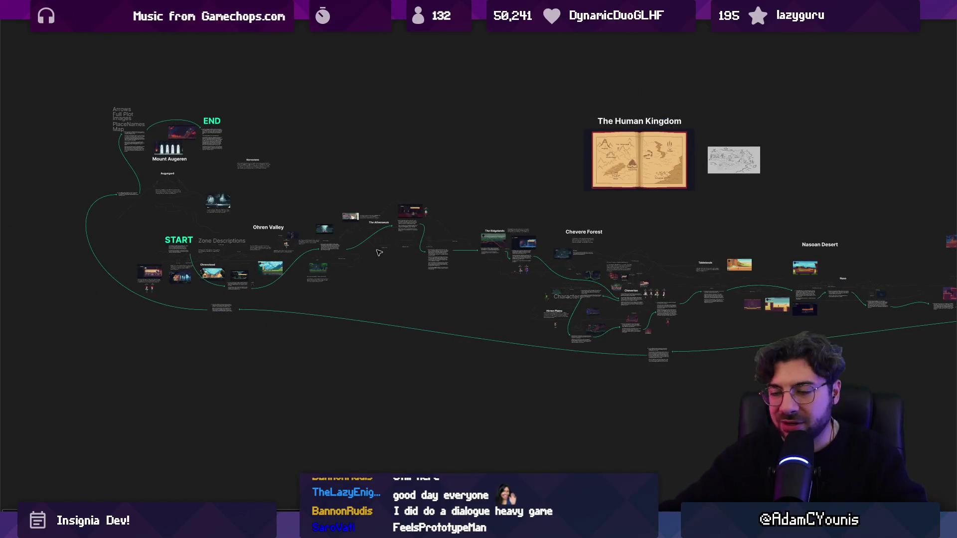
scroll(373, 252, left, 2)
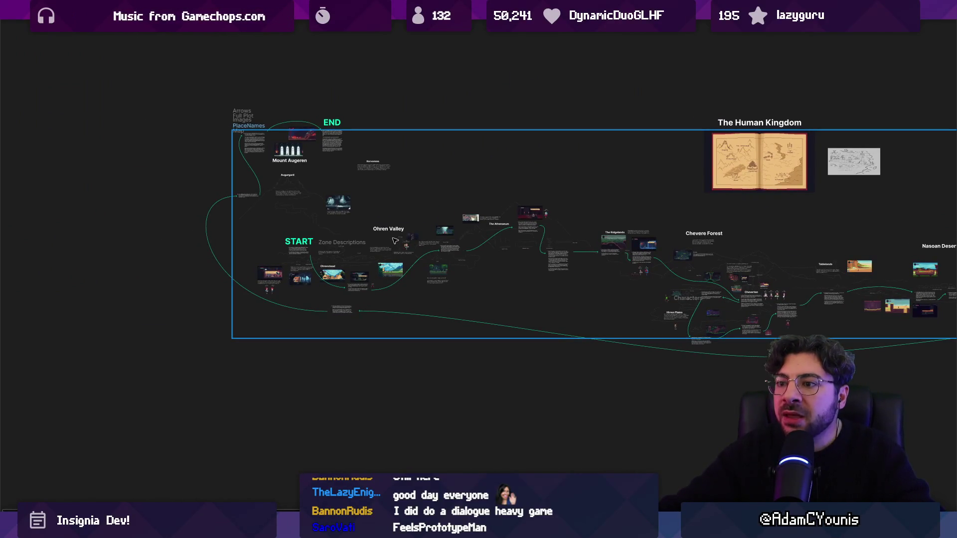
scroll(398, 240, up, 3)
drag(544, 186, 634, 167)
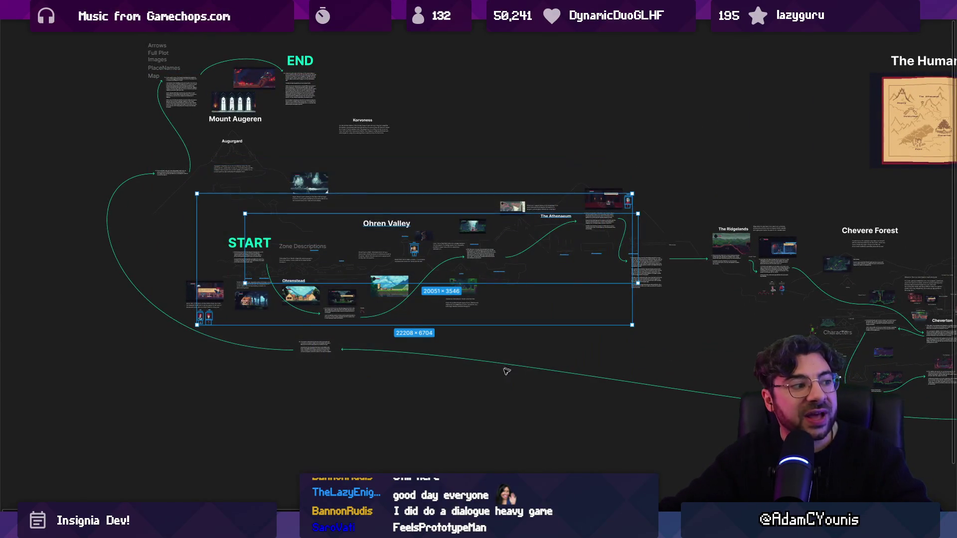
click(500, 404)
Step: Bring Nasoan Desert and Maselyaar into view, then return to the Unity editor
scroll(244, 235, right, 5)
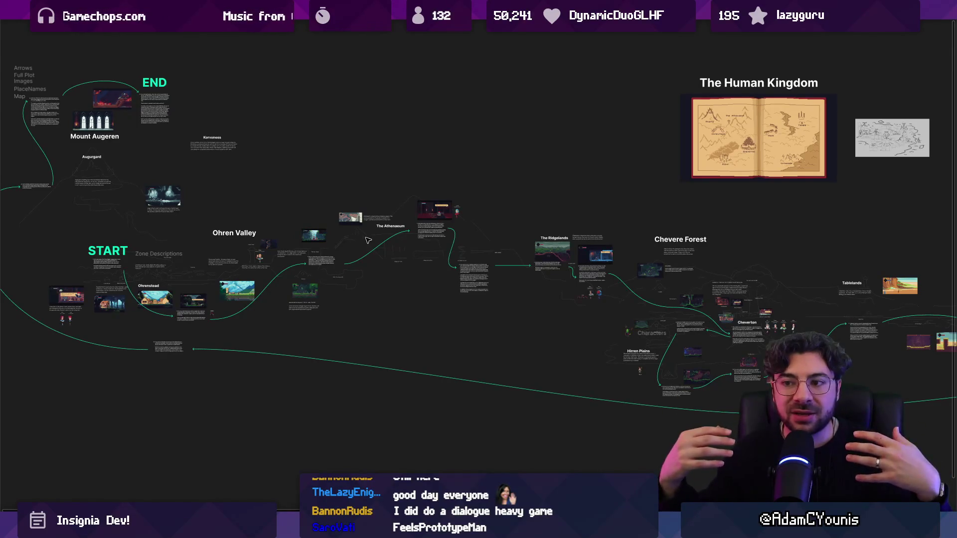
scroll(213, 137, right, 6)
mouse_move(137, 139)
mouse_down()
mouse_move(229, 193)
mouse_move(947, 364)
mouse_up()
key(Escape)
scroll(579, 419, left, 5)
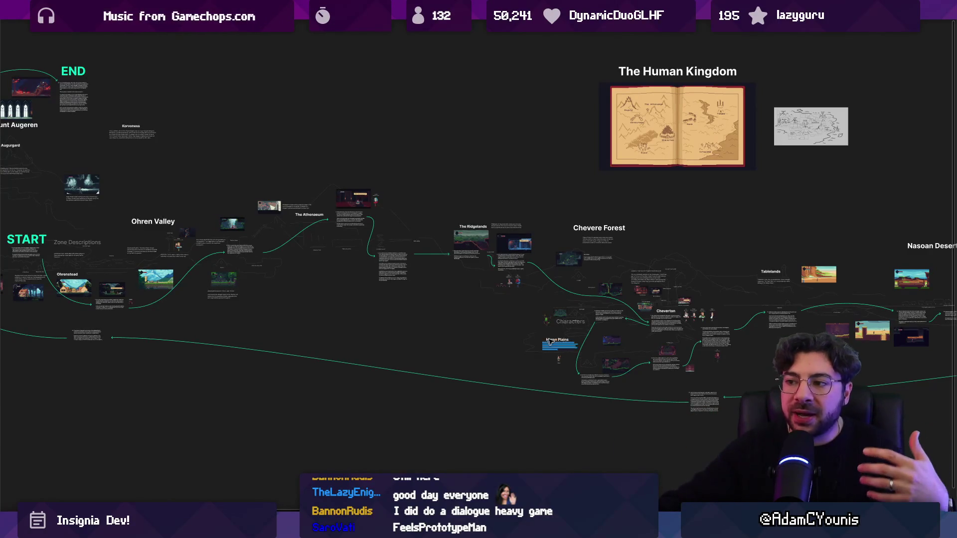
drag(550, 342, 282, 284)
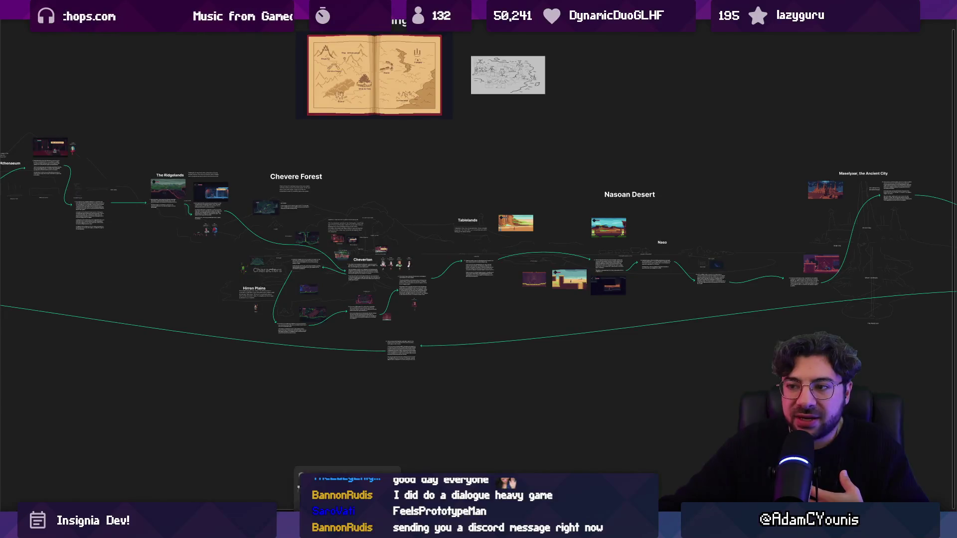
click(347, 528)
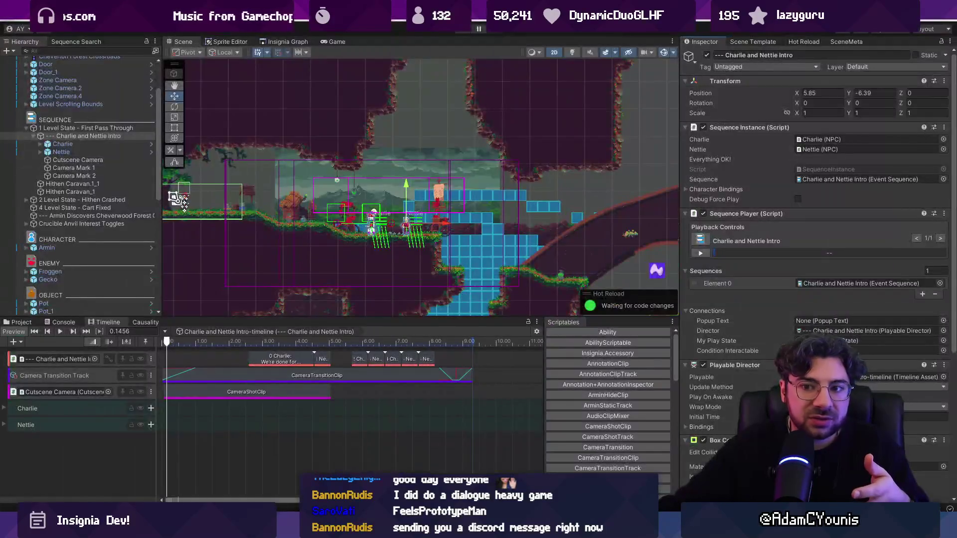
Step: Zoom out the Scene view, then select and deselect the Nasoan Desert section on the world map board
scroll(377, 230, down, 4)
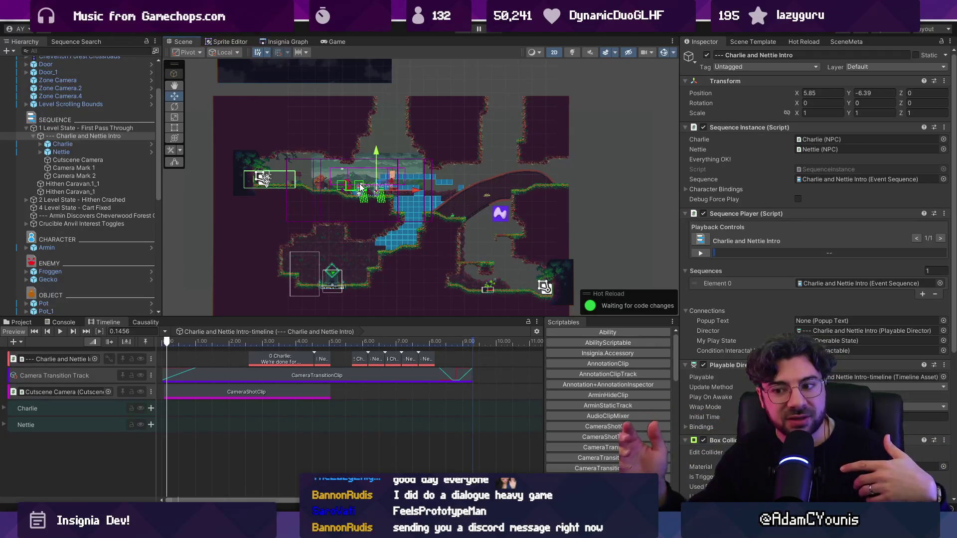
key(alt+Tab)
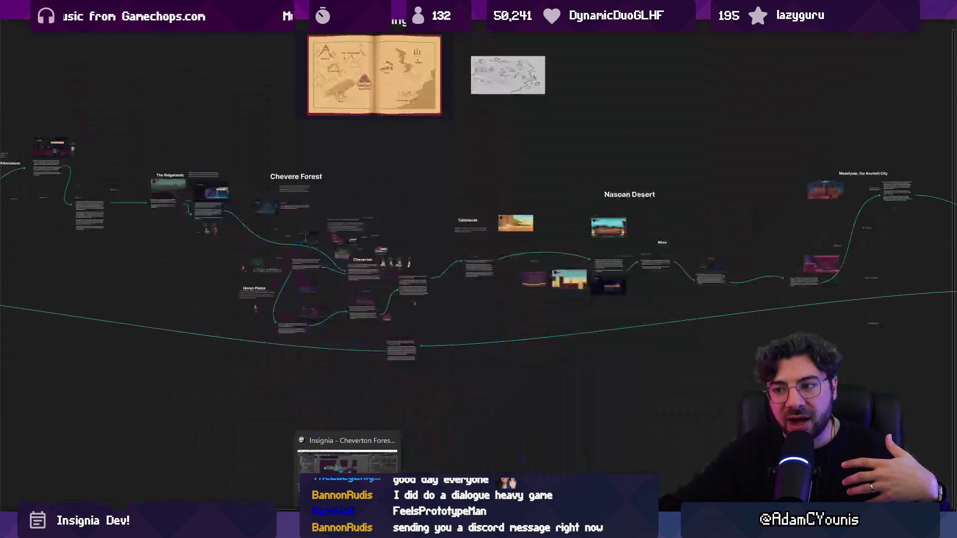
scroll(438, 238, up, 3)
mouse_move(190, 121)
mouse_down()
mouse_move(609, 342)
mouse_move(691, 373)
mouse_up()
click(693, 373)
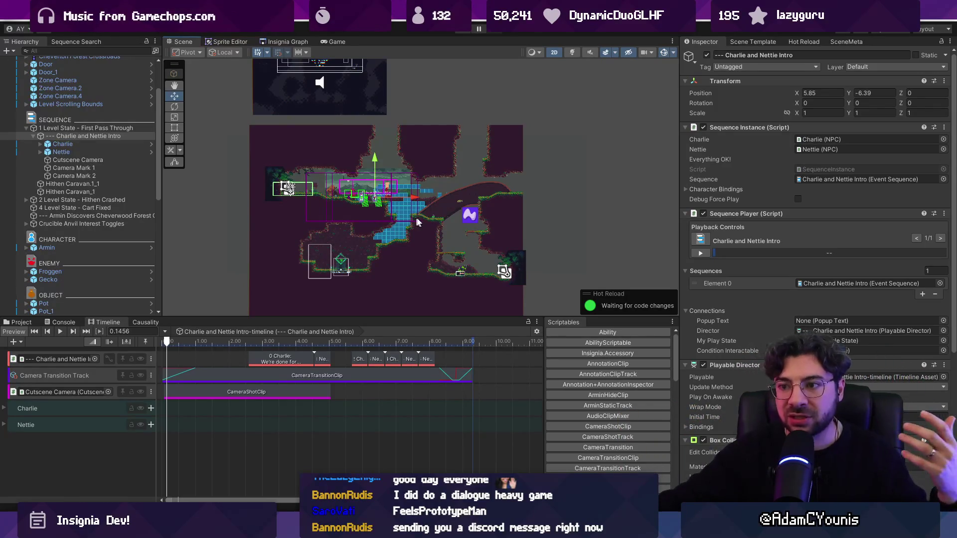
Step: Drag the Scene/Timeline splitter down so the scene view shows the whole level
scroll(448, 216, down, 1)
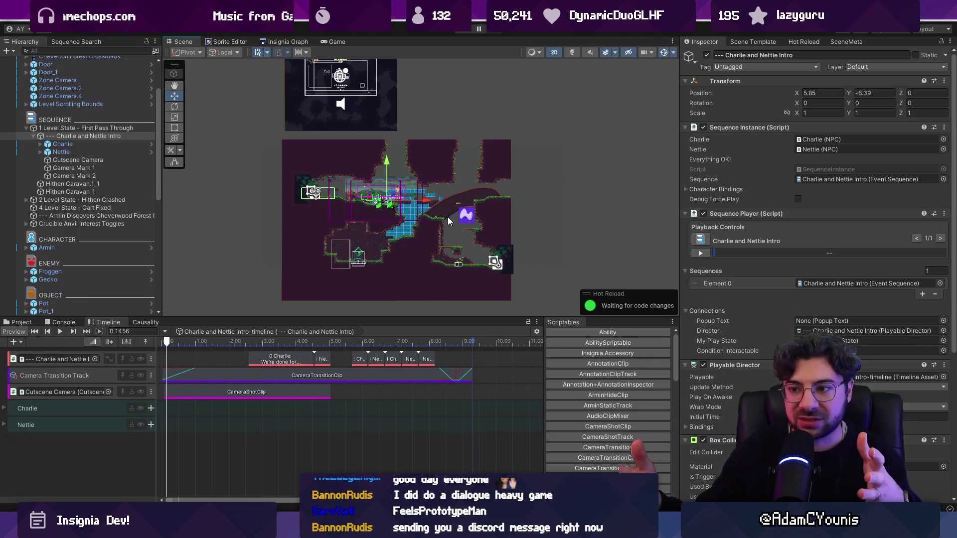
drag(416, 318, 417, 359)
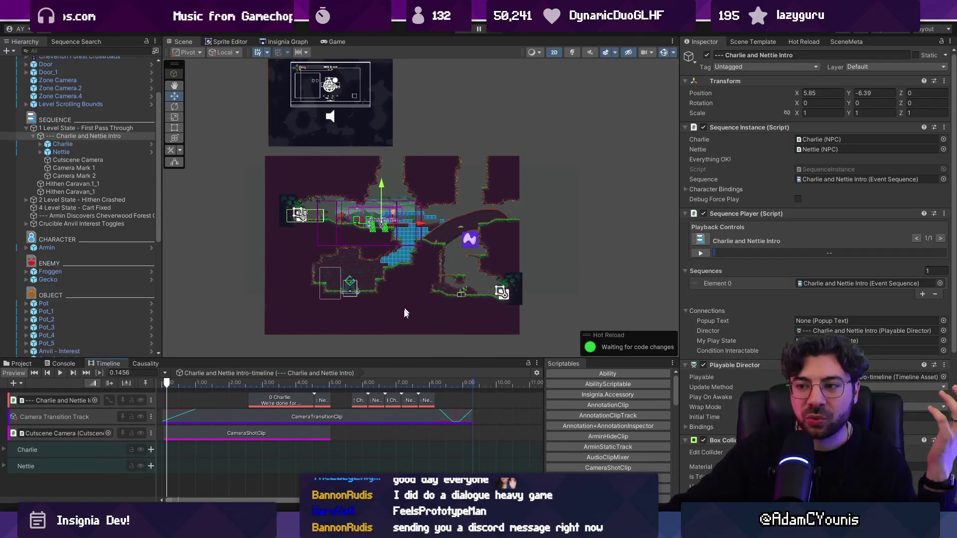
scroll(396, 335, up, 3)
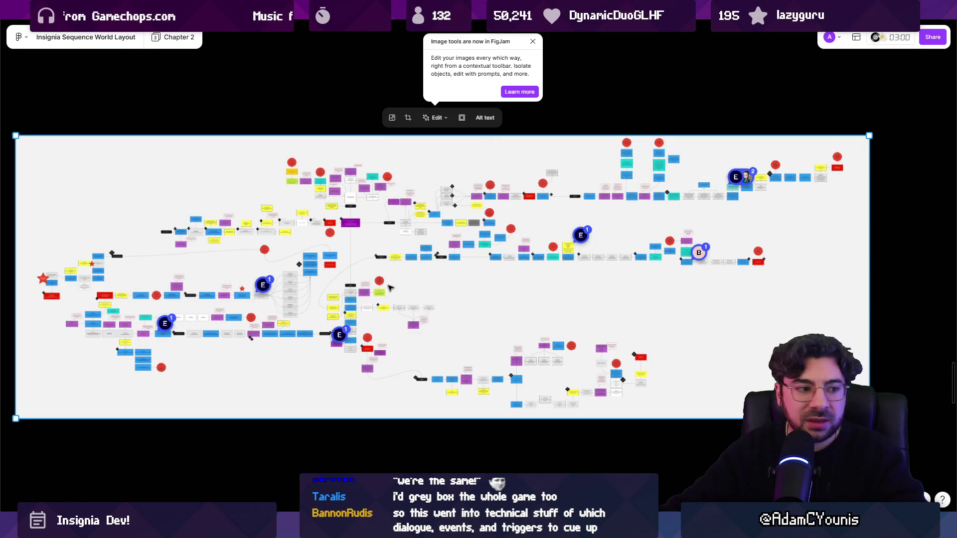
Step: Fit the whole FigJam board in view and move the small image further left
scroll(396, 285, down, 1)
scroll(401, 237, down, 3)
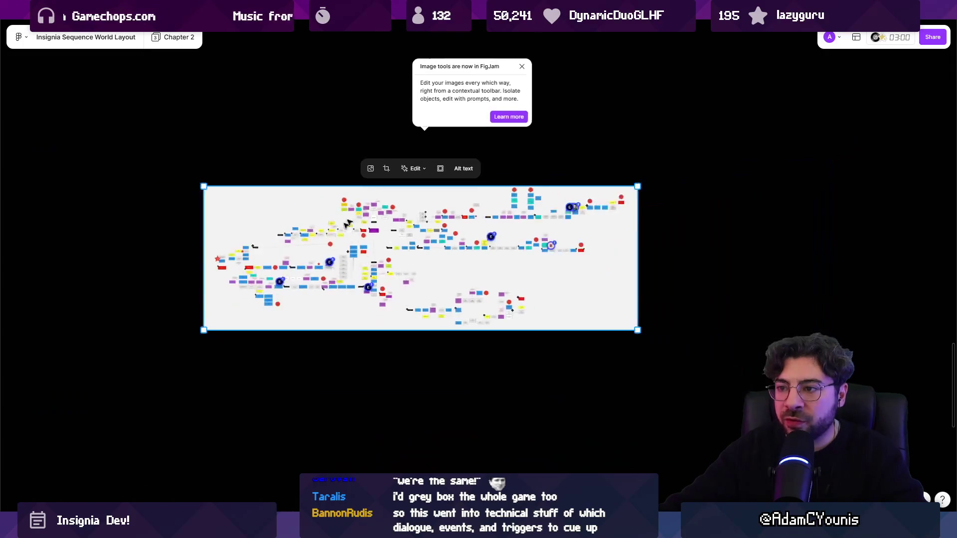
key(Escape)
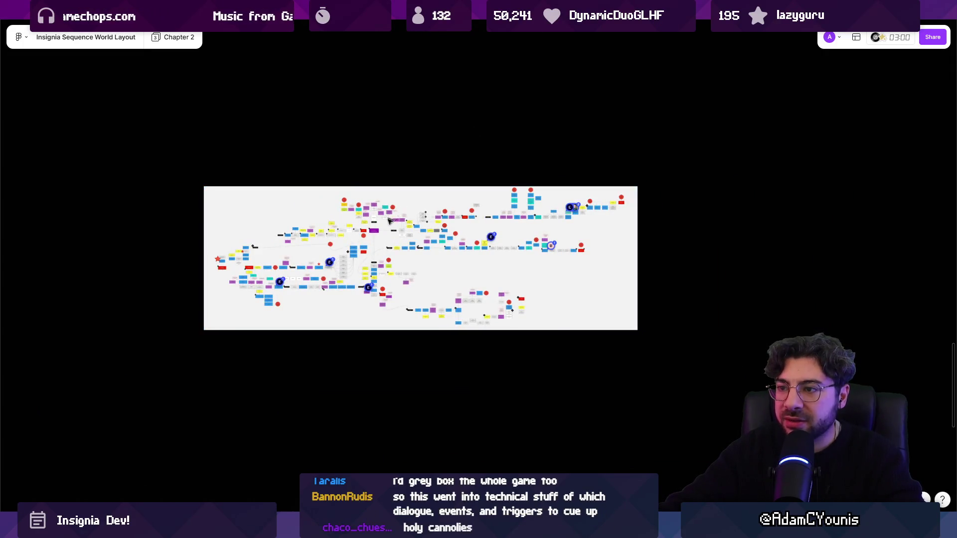
key(shift+1)
scroll(349, 296, down, 5)
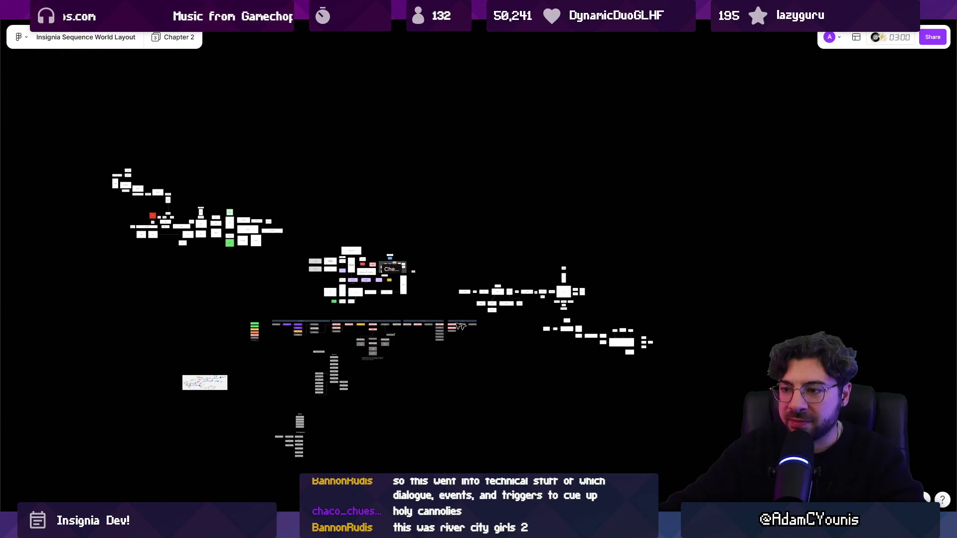
scroll(459, 325, left, 5)
scroll(459, 325, down, 2)
drag(336, 349, 214, 330)
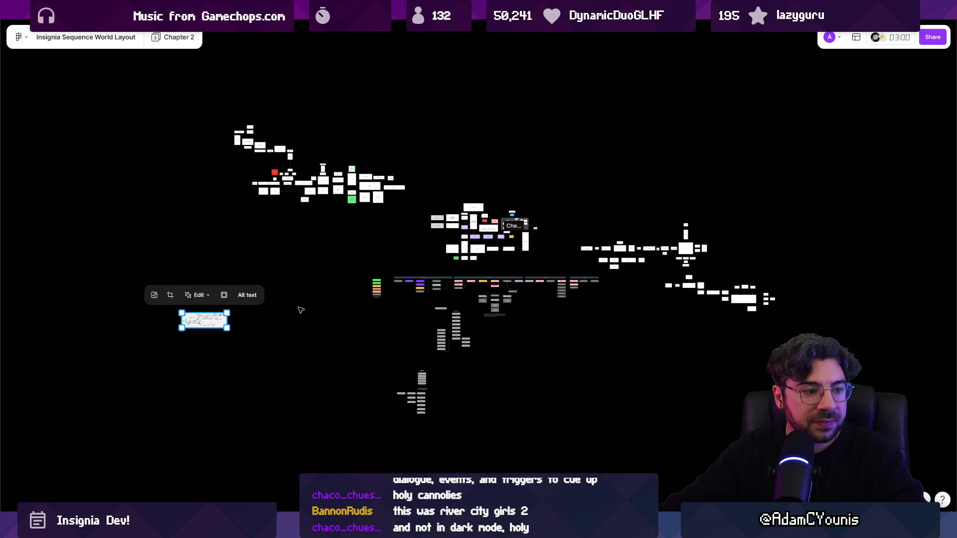
Step: Marquee-select board sections in turn: sequence nodes, the Cheverton diagram and the large lower section
scroll(304, 316, up, 2)
mouse_move(363, 229)
mouse_down()
mouse_move(445, 268)
mouse_move(652, 417)
mouse_up()
scroll(498, 309, right, 3)
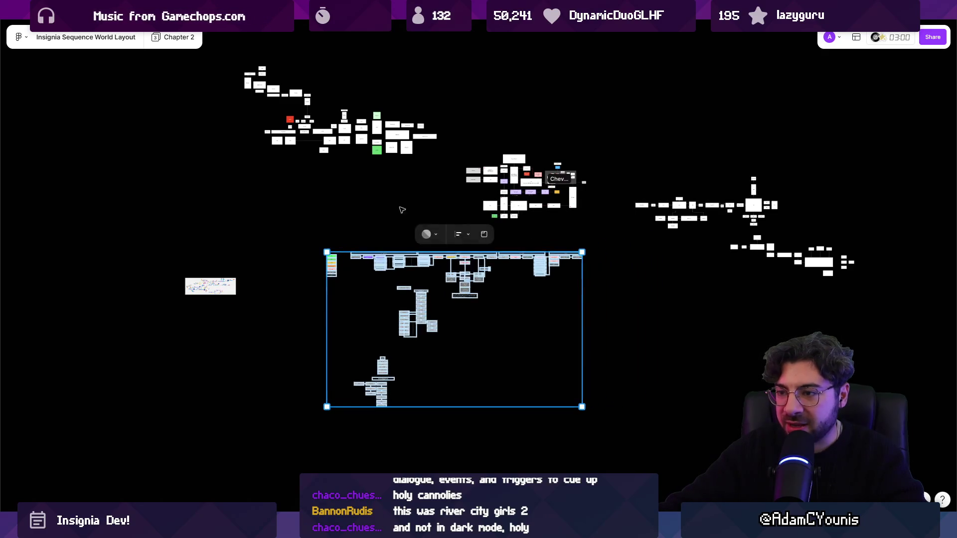
scroll(394, 260, up, 5)
click(309, 241)
drag(483, 321, 483, 343)
scroll(484, 343, up, 3)
scroll(484, 343, right, 2)
drag(451, 121, 712, 315)
scroll(644, 256, down, 6)
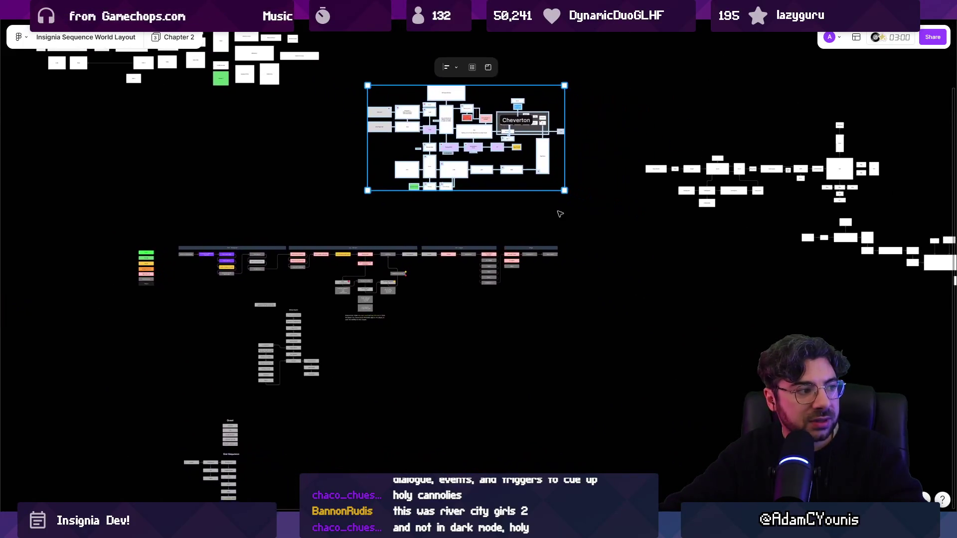
drag(319, 228, 616, 322)
scroll(374, 249, up, 3)
scroll(374, 248, left, 3)
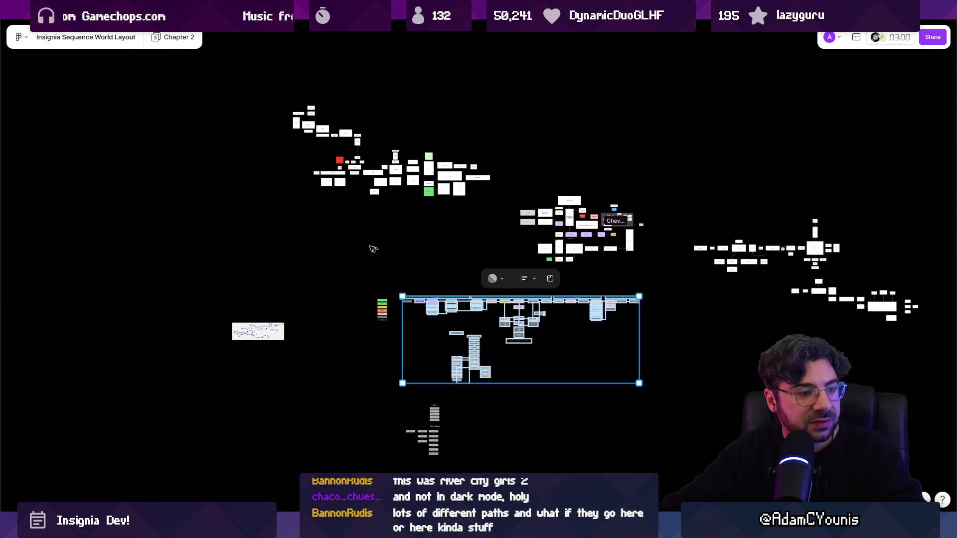
scroll(357, 282, left, 3)
Step: Zoom onto the small light flow diagram, then paste the Crosstown map below the world layout
click(360, 293)
scroll(360, 293, up, 10)
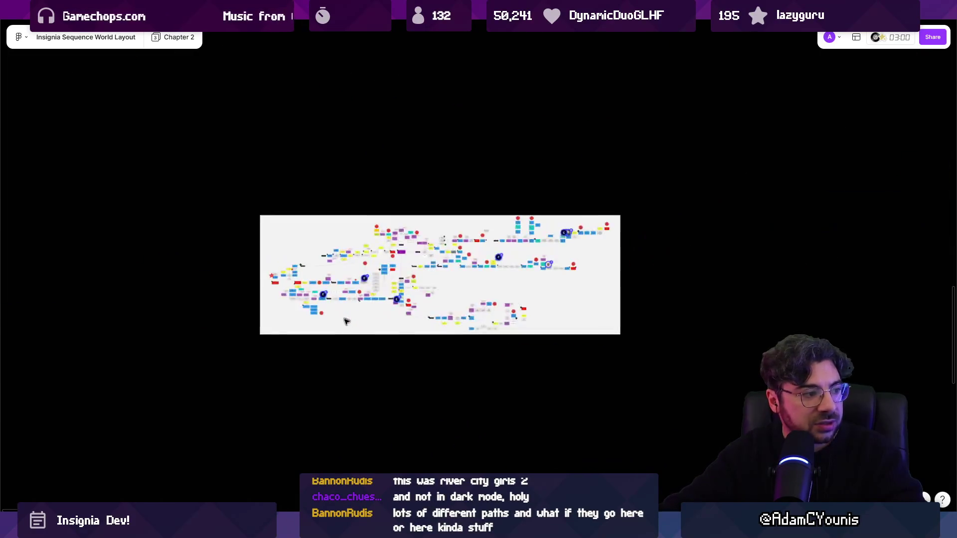
scroll(553, 233, up, 3)
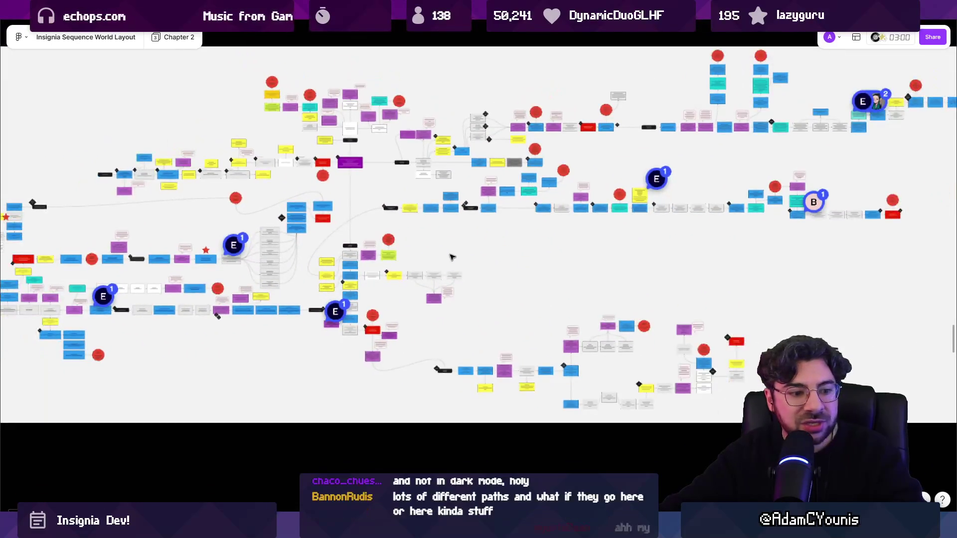
scroll(467, 250, down, 3)
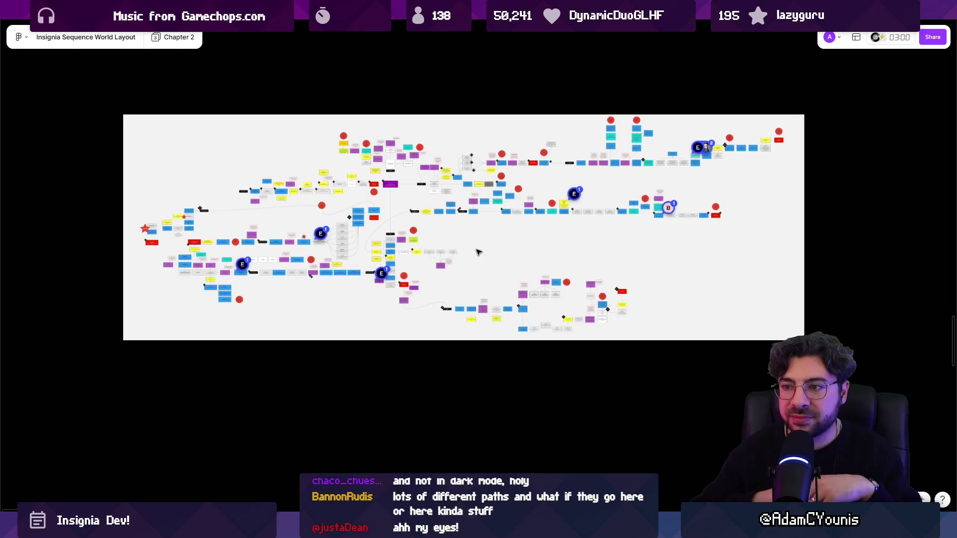
ctrl+scroll(504, 327, up, 5)
ctrl+scroll(503, 327, down, 6)
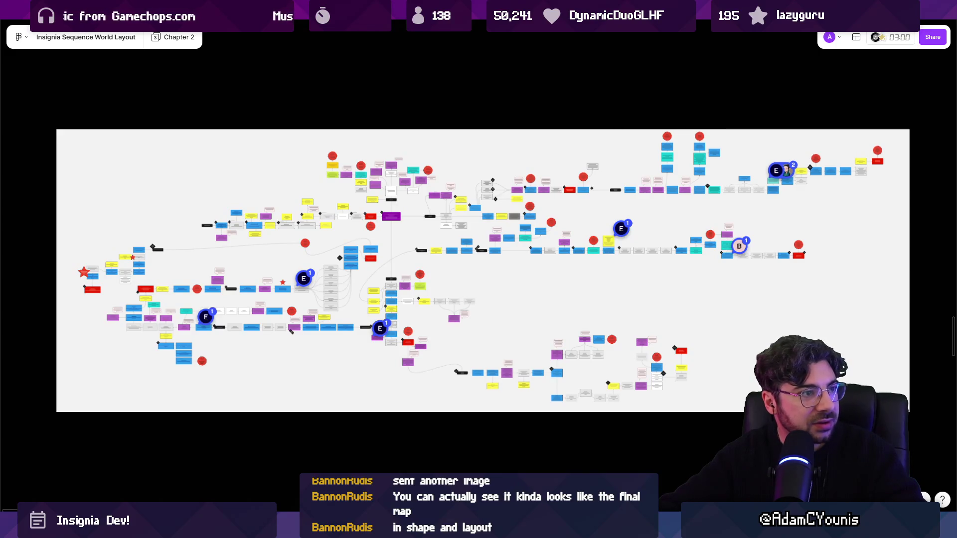
scroll(254, 124, down, 5)
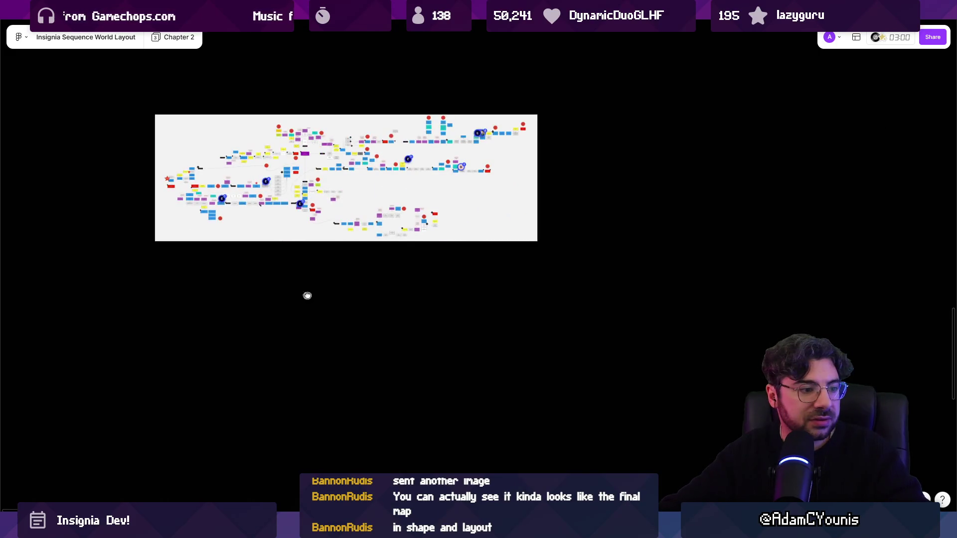
drag(307, 296, 337, 287)
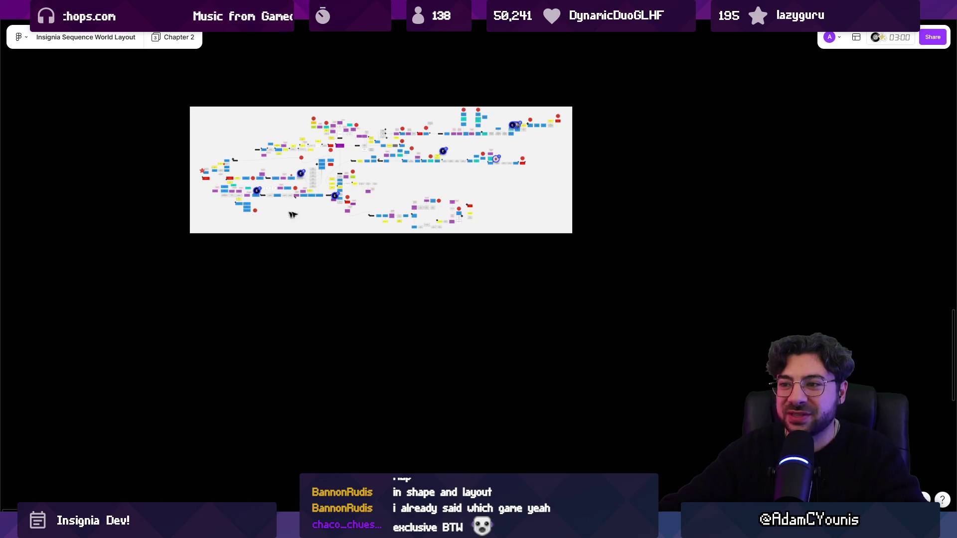
key(ctrl+v)
drag(451, 260, 381, 303)
Step: Paste the close-up flowchart image and align it above the world layout
scroll(372, 258, up, 5)
scroll(362, 285, up, 5)
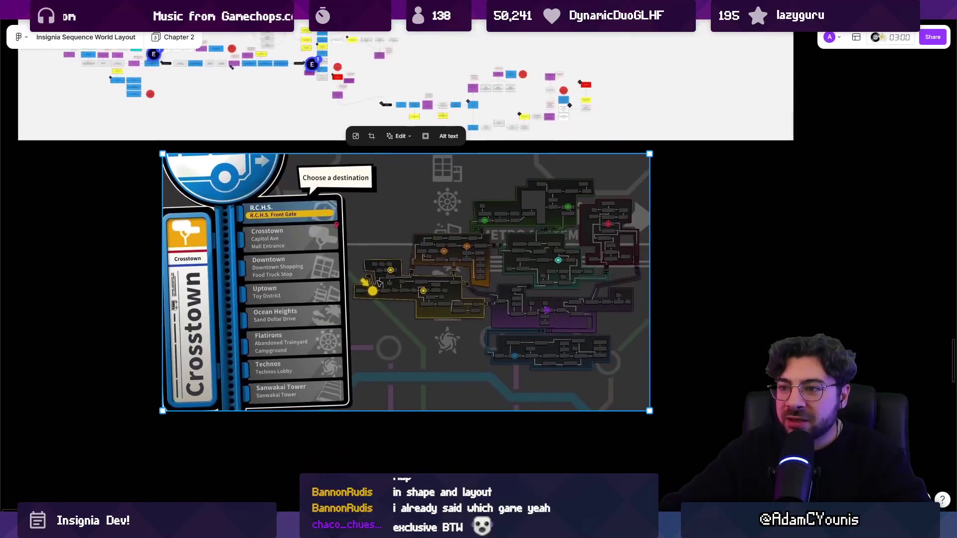
scroll(377, 283, up, 2)
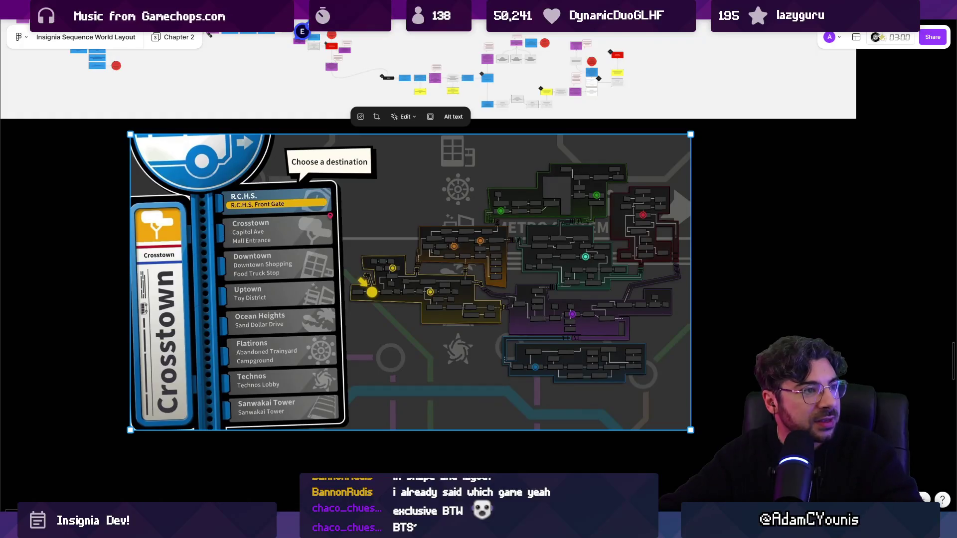
scroll(172, 179, down, 3)
scroll(113, 208, down, 2)
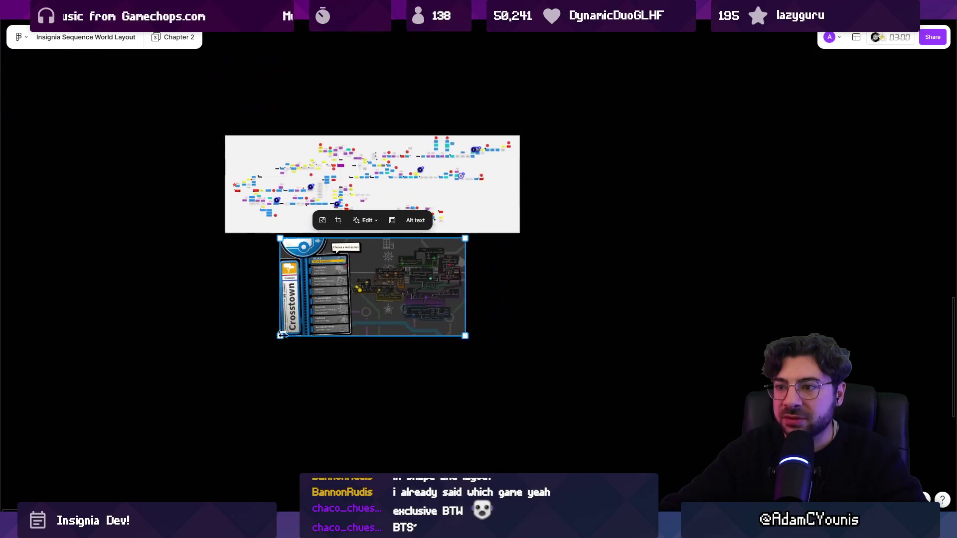
scroll(317, 368, up, 3)
key(ctrl+v)
drag(339, 263, 289, 266)
click(209, 253)
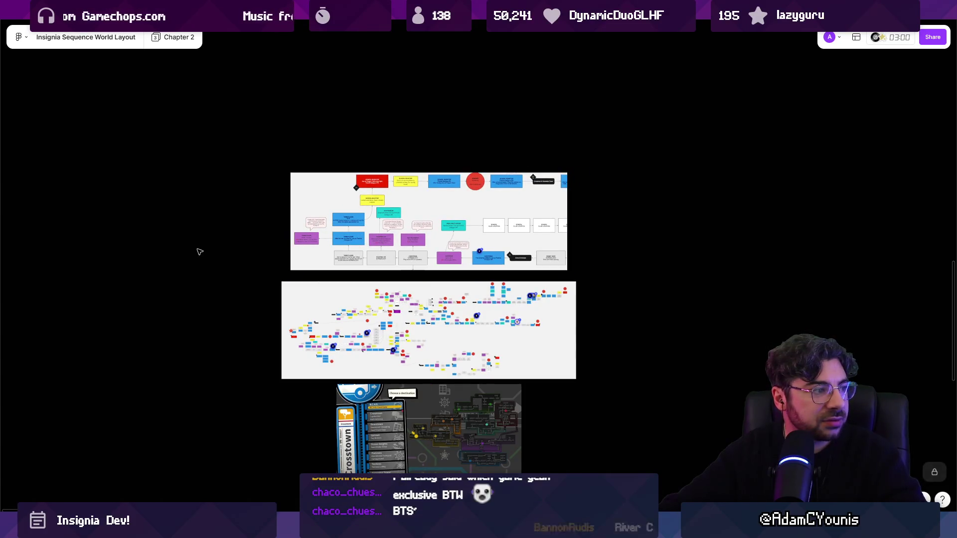
Step: Select the Crosstown map image, then move to the browser window
scroll(214, 240, down, 1)
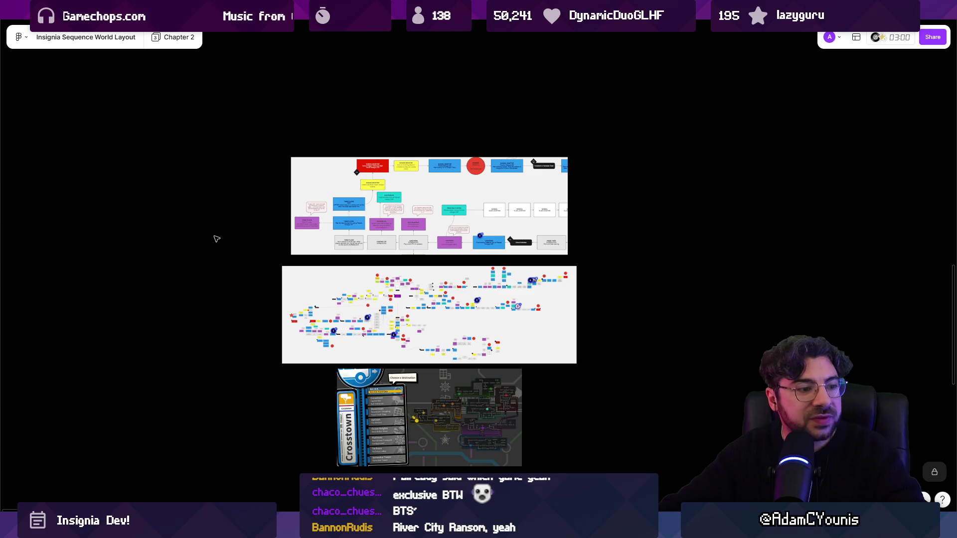
click(413, 404)
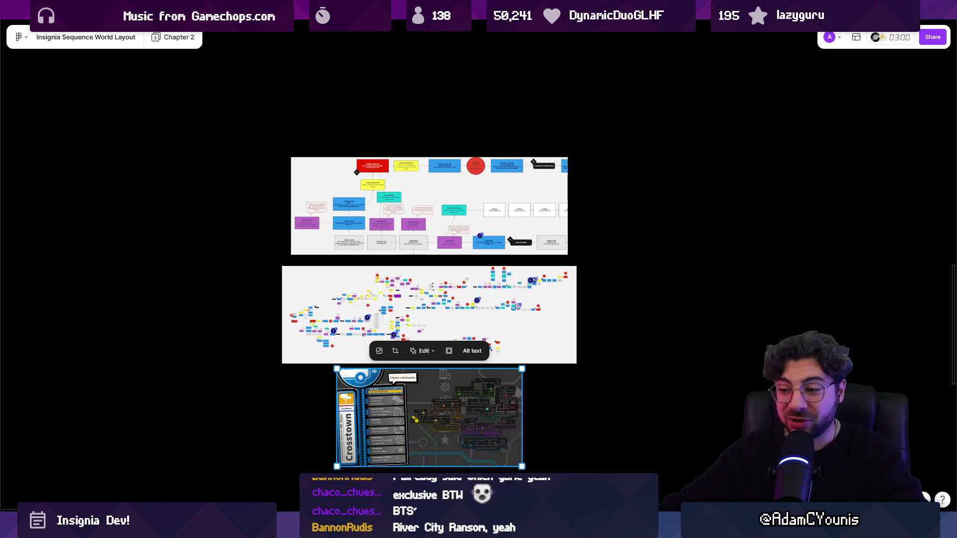
mouse_move(544, 528)
click(584, 459)
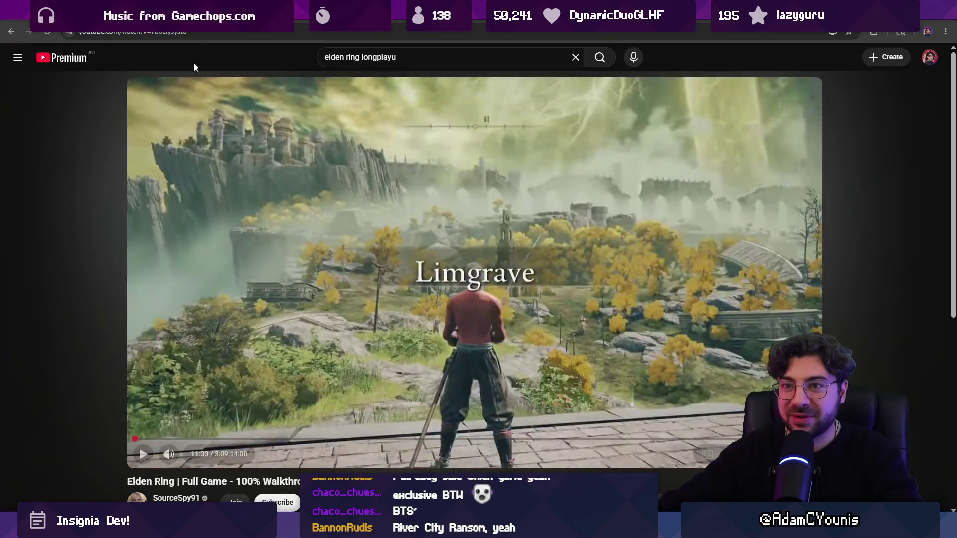
Step: Search Google for 'river city rampage', then change the query to 'river city ransom'
click(194, 35)
text(river city rampage)
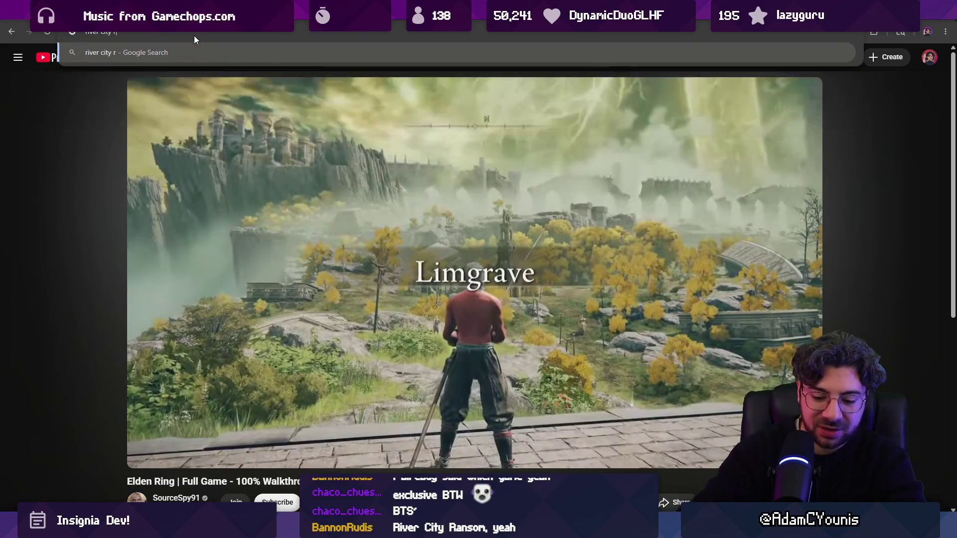
key(Return)
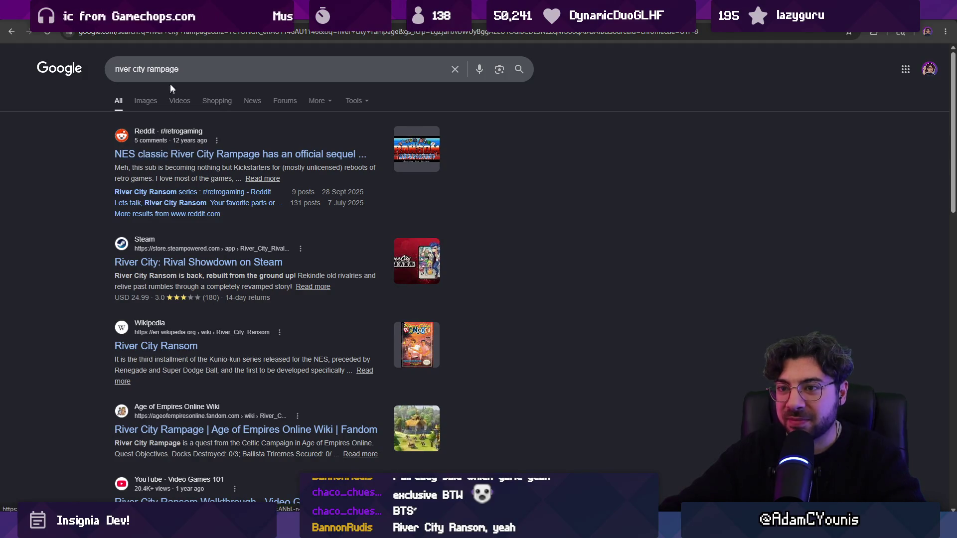
click(192, 68)
key(ctrl+BackSpace)
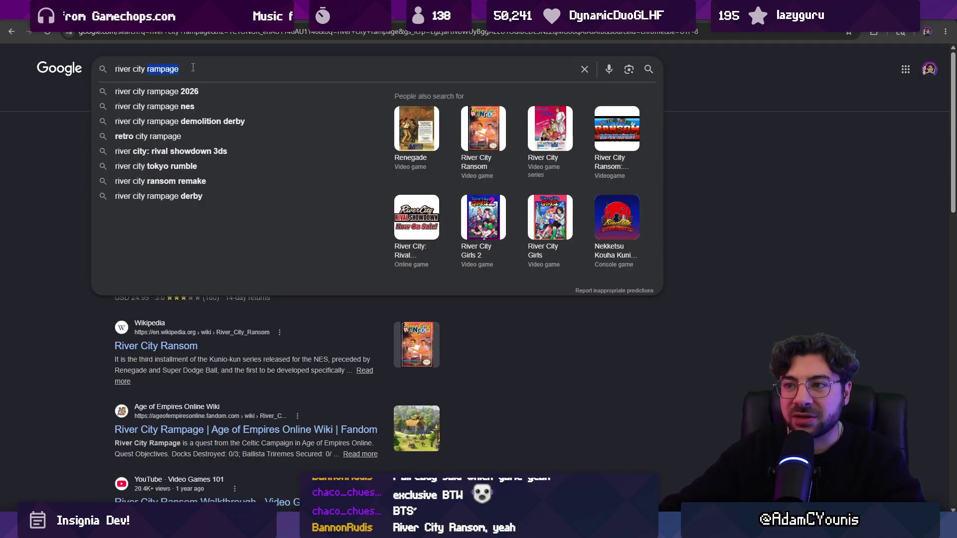
text(ransom)
key(Return)
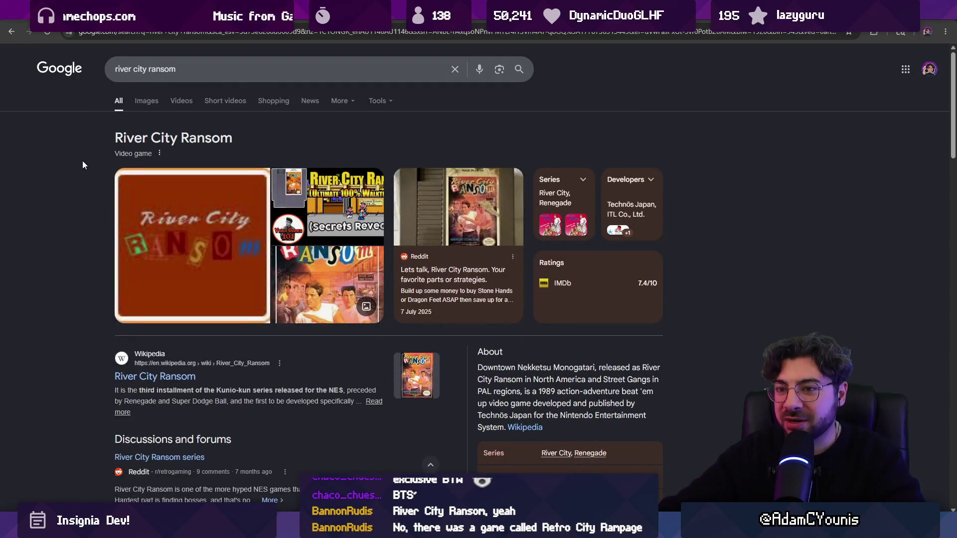
Step: Search 'river city franchise' and open the River City (video game series) Wikipedia article
scroll(83, 161, down, 1)
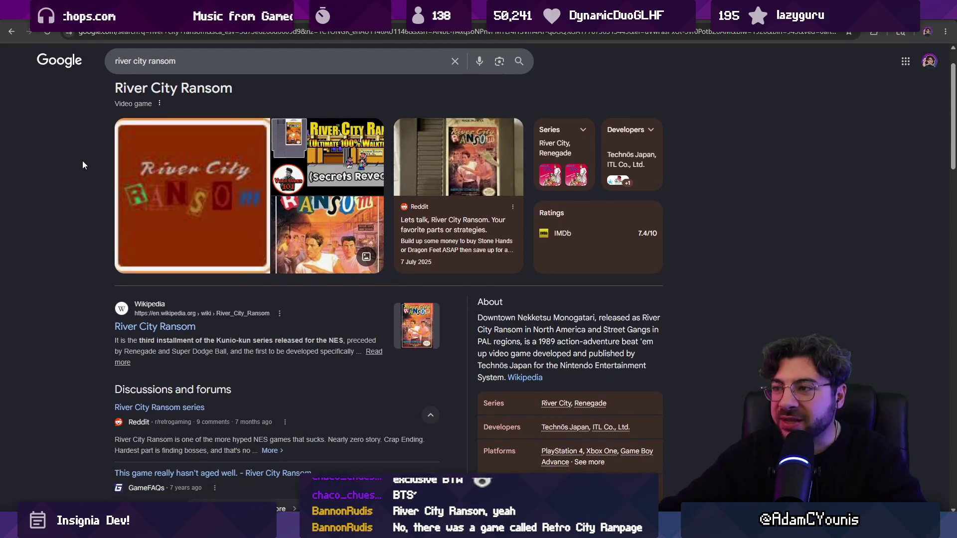
scroll(125, 91, up, 1)
click(289, 82)
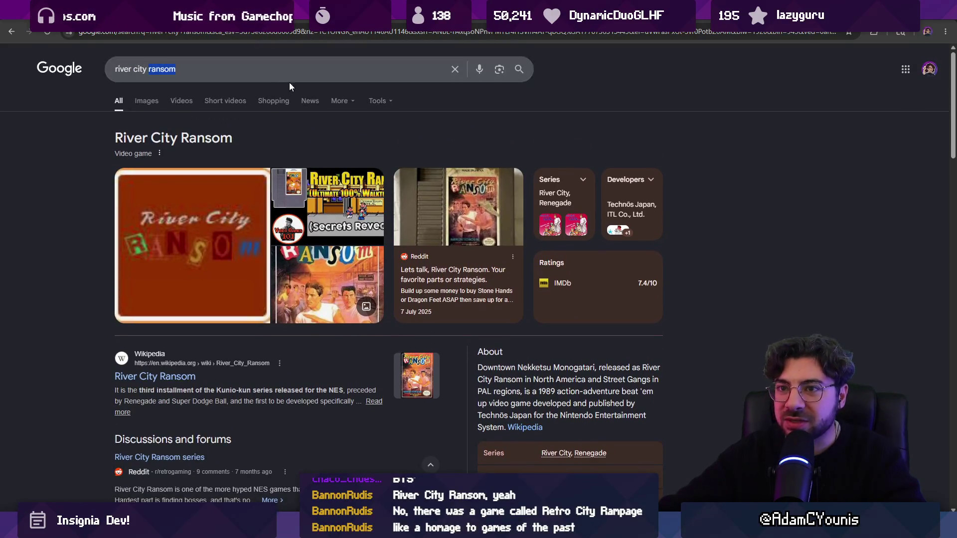
key(ctrl+BackSpace)
text(franchise)
key(Return)
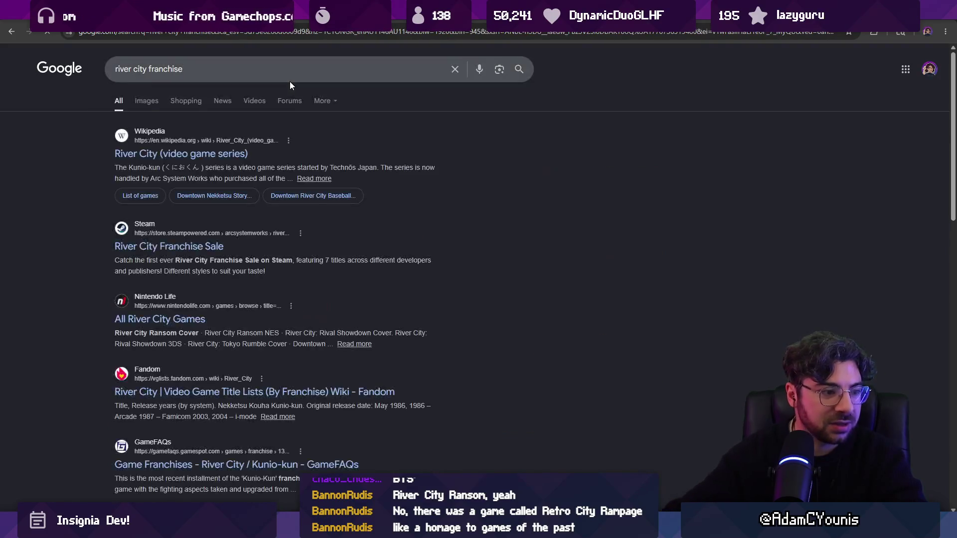
click(210, 156)
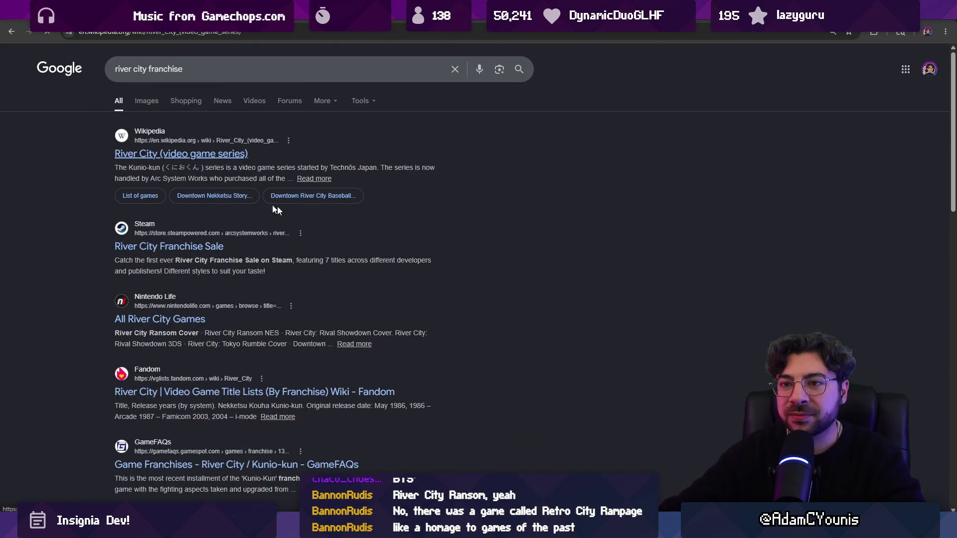
Step: Scroll through the River City article and reset its zoom to 100%
scroll(318, 228, down, 2)
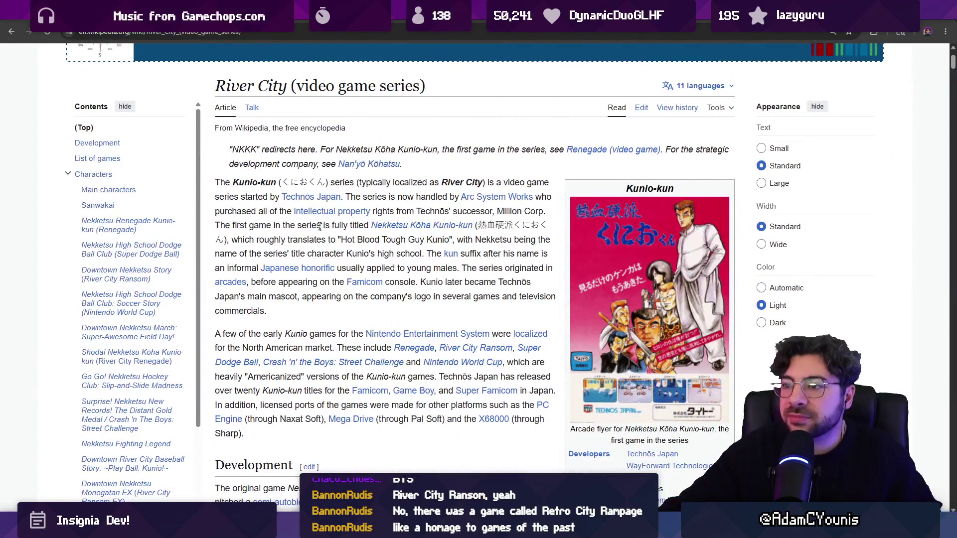
scroll(336, 246, down, 2)
scroll(337, 246, down, 13)
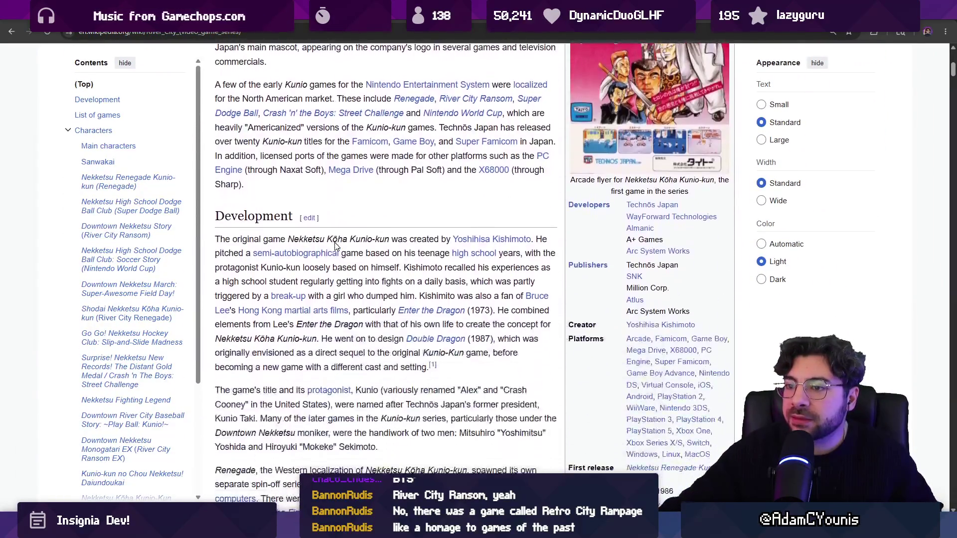
scroll(338, 245, up, 2)
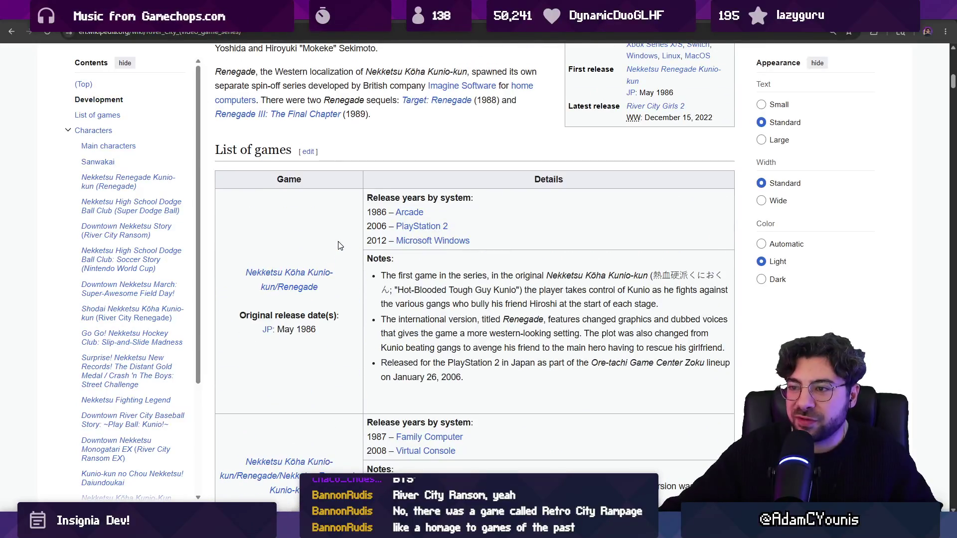
scroll(339, 245, down, 4)
scroll(340, 246, up, 7)
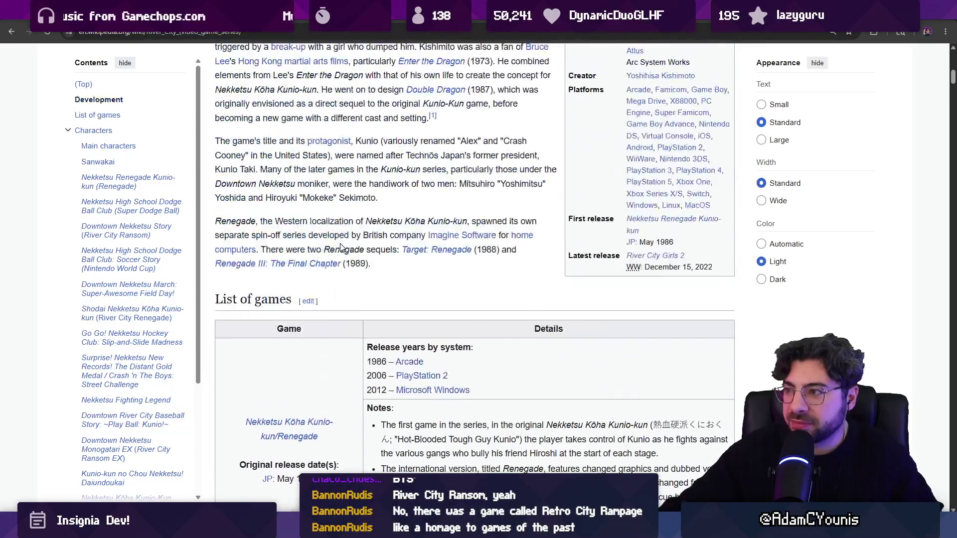
scroll(342, 248, up, 3)
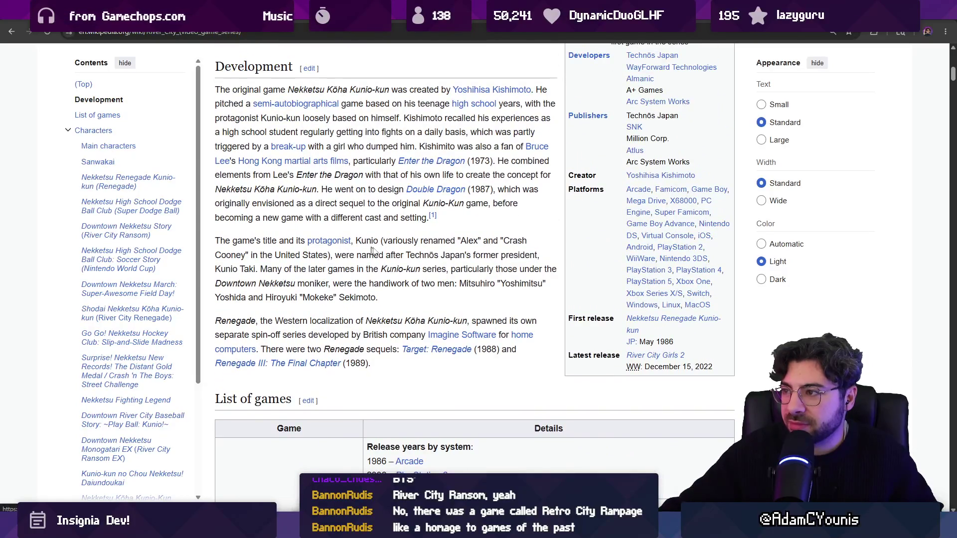
scroll(342, 247, down, 12)
scroll(408, 246, down, 20)
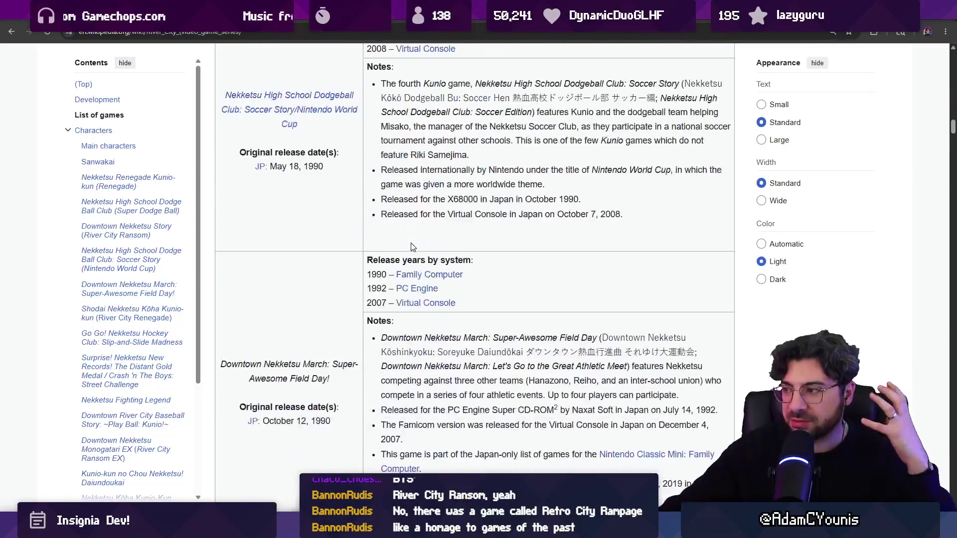
scroll(418, 251, down, 12)
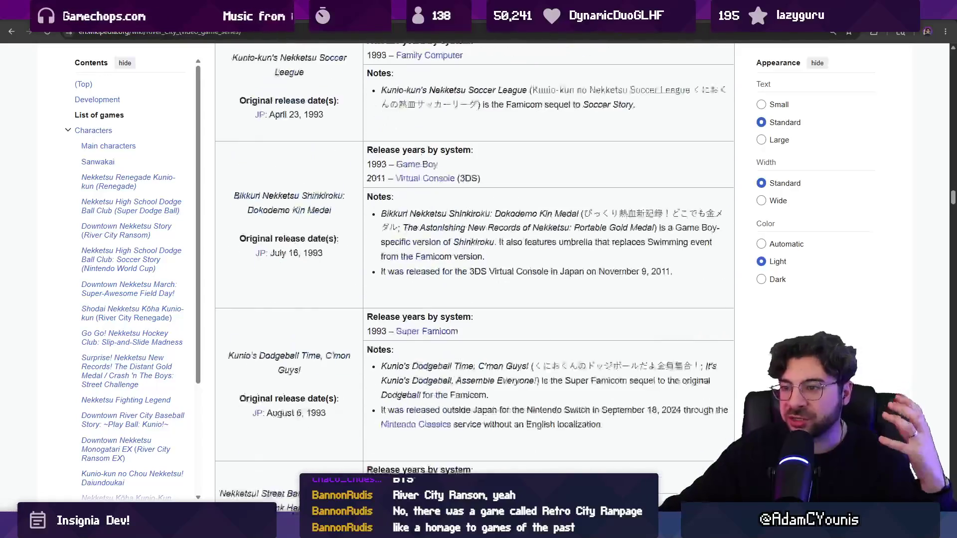
scroll(418, 251, down, 9)
scroll(428, 246, down, 20)
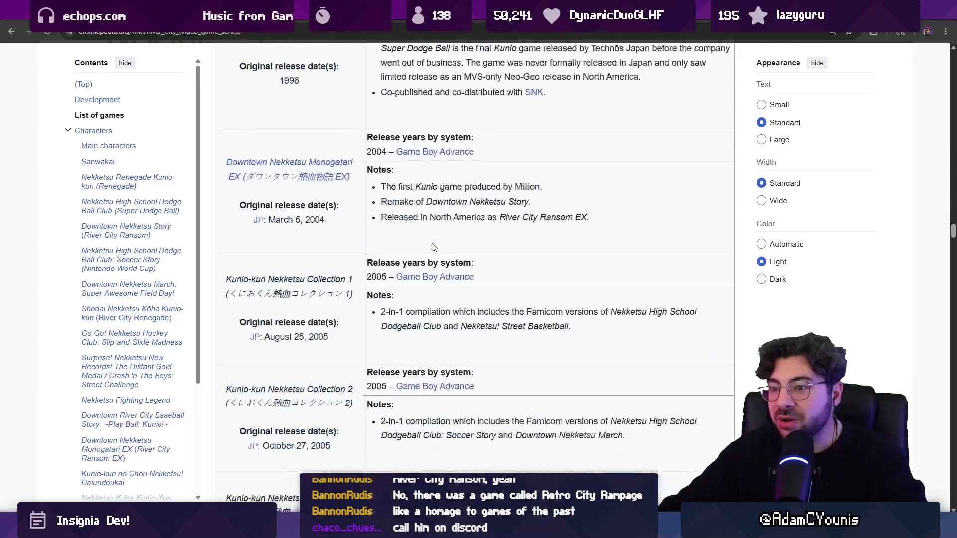
scroll(432, 253, down, 20)
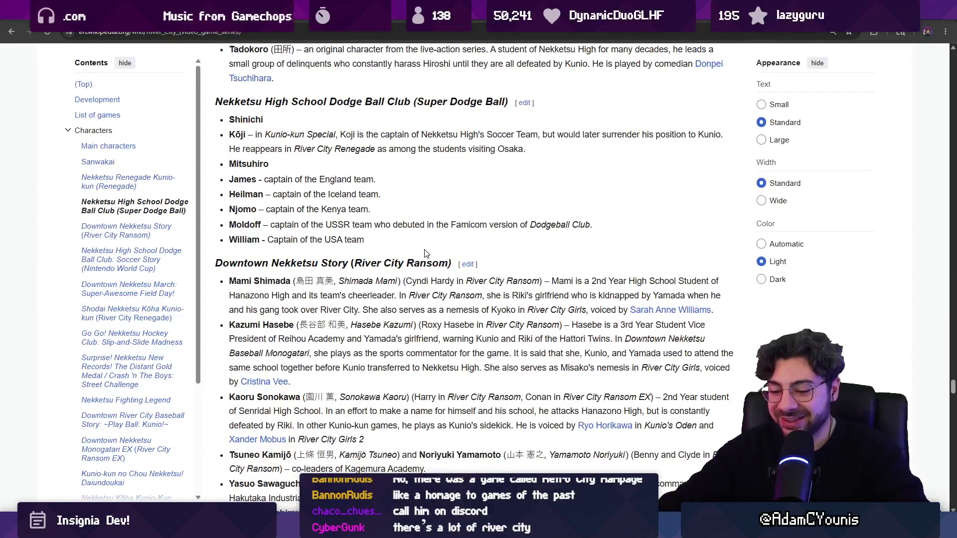
key(ctrl+minus)
Step: Collapse Characters in the contents, jump to List of games, then go back
scroll(426, 269, down, 20)
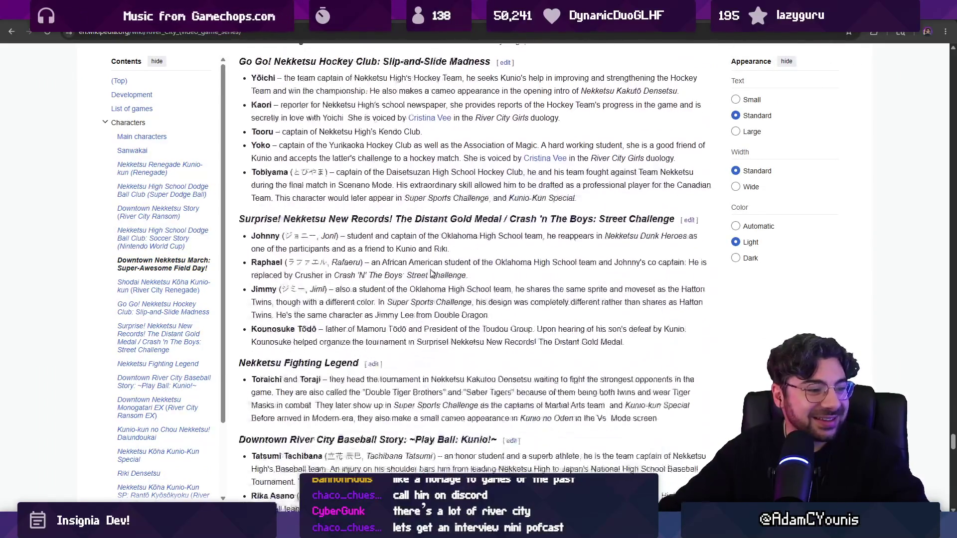
scroll(432, 273, down, 15)
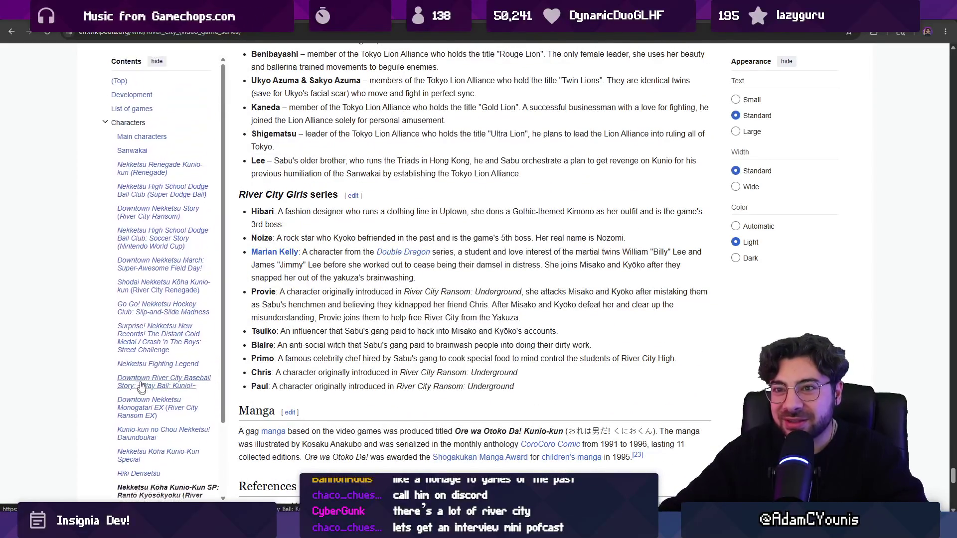
scroll(120, 180, up, 2)
click(105, 122)
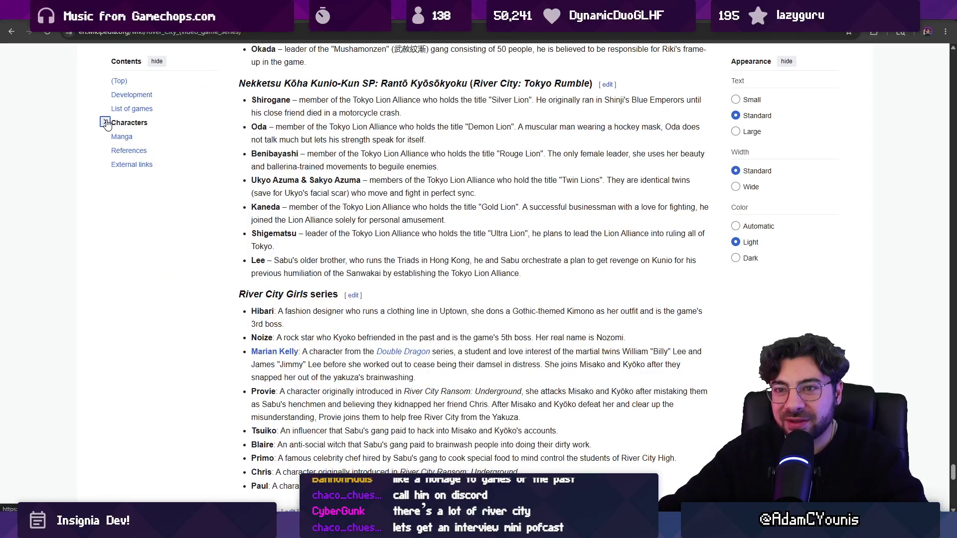
click(128, 108)
scroll(369, 213, down, 15)
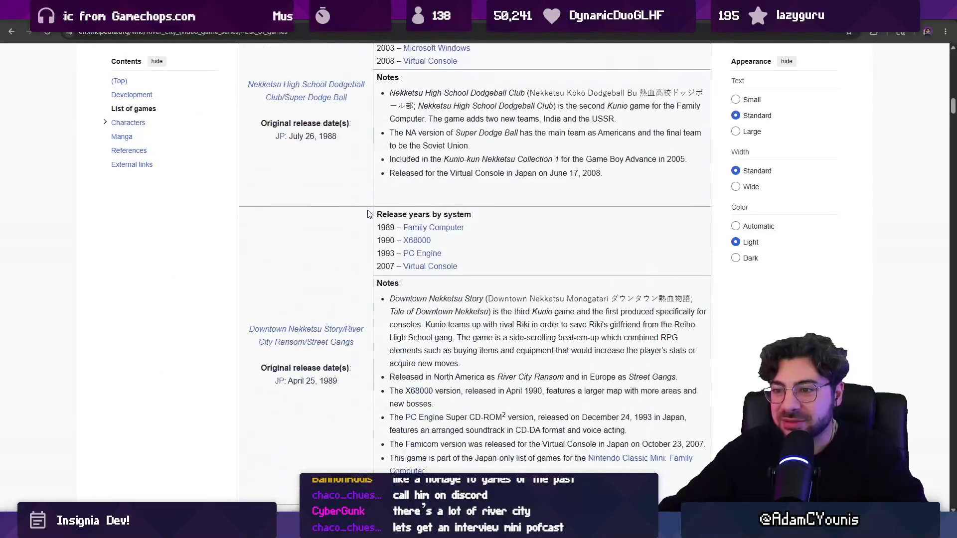
scroll(220, 299, down, 15)
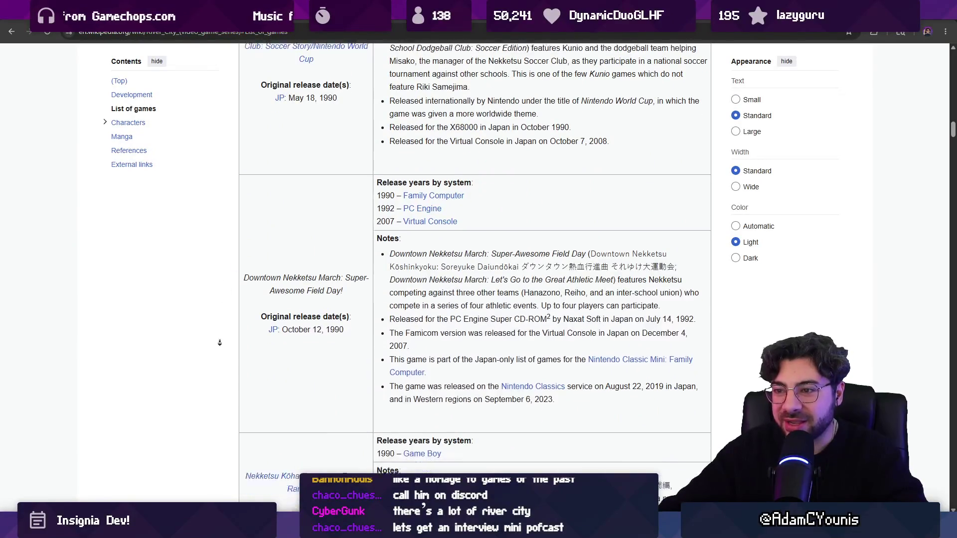
click(11, 31)
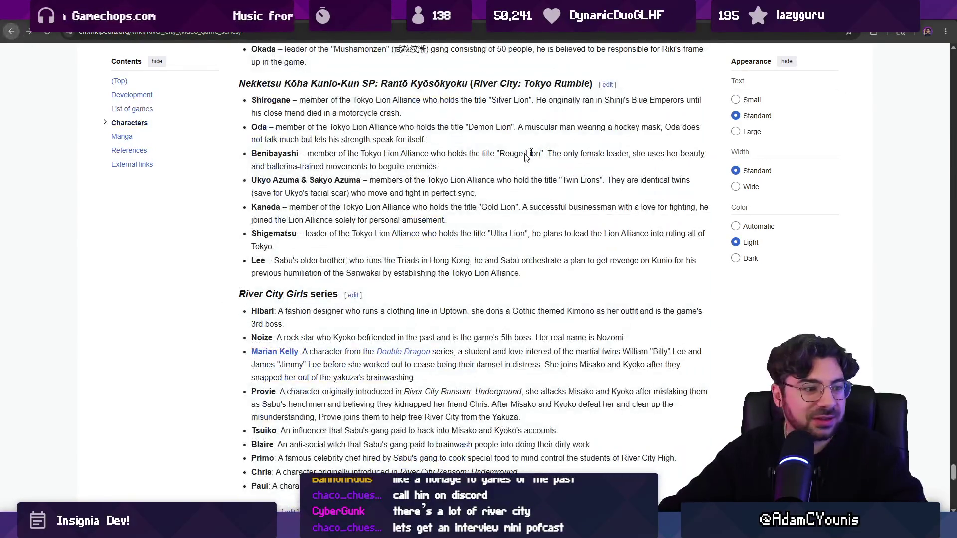
Step: Return to the Insignia Sequence World Layout board and deselect the game map screenshot
key(alt+Tab)
click(662, 215)
scroll(685, 183, down, 2)
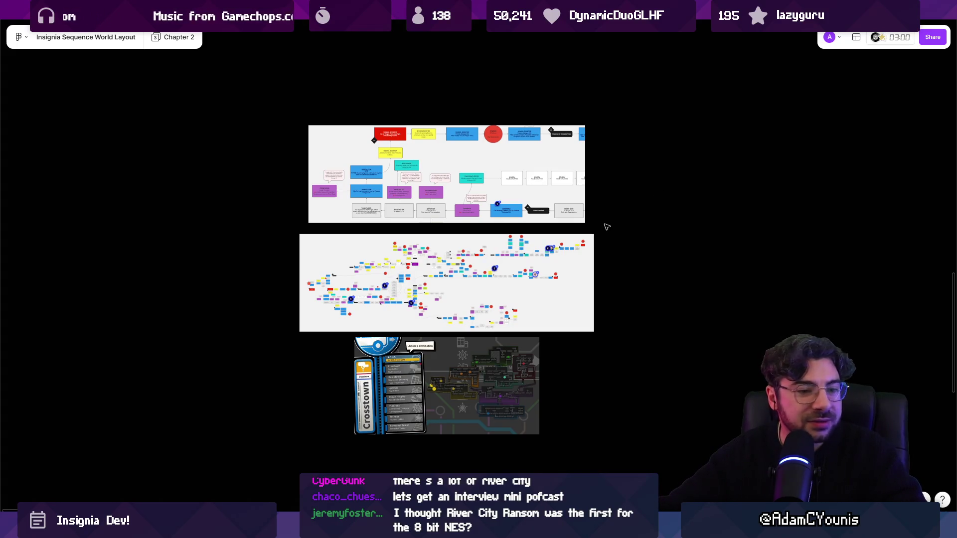
Step: Zoom in on the Crosstown reference map and pan up to the sequence charts
scroll(562, 246, up, 5)
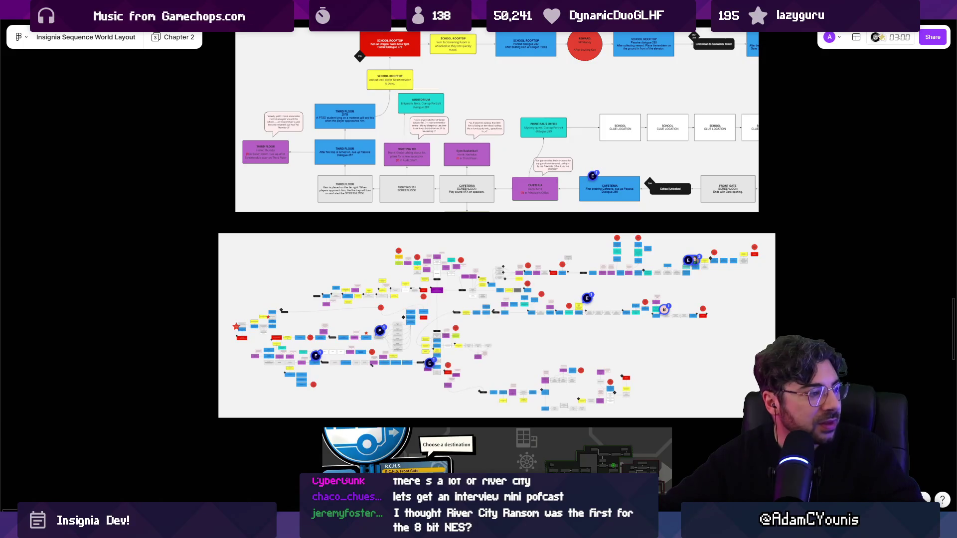
scroll(136, 226, down, 3)
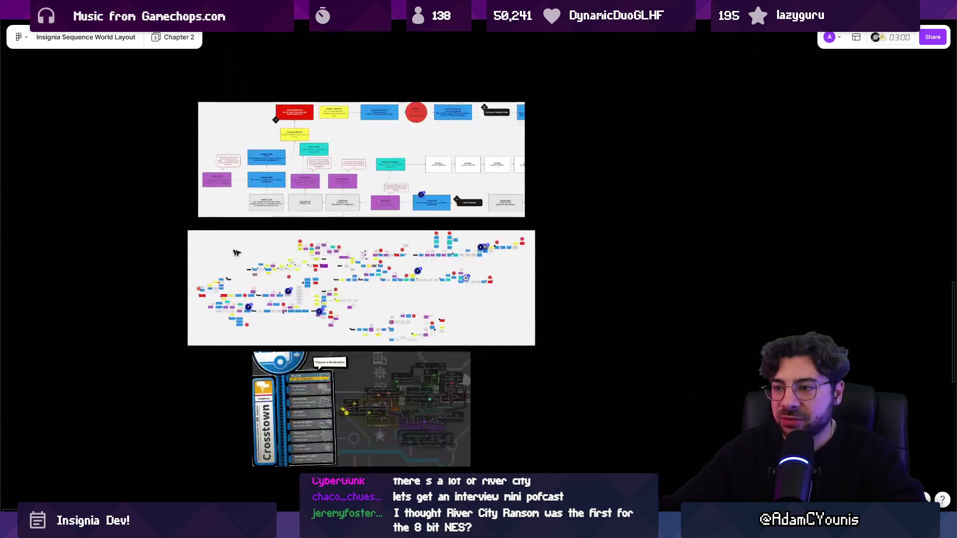
scroll(468, 269, up, 8)
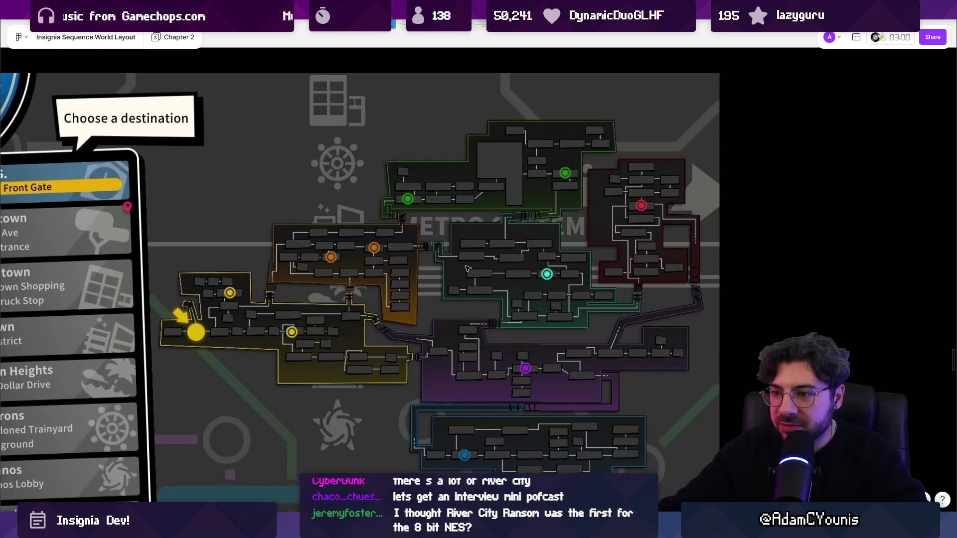
scroll(406, 263, down, 2)
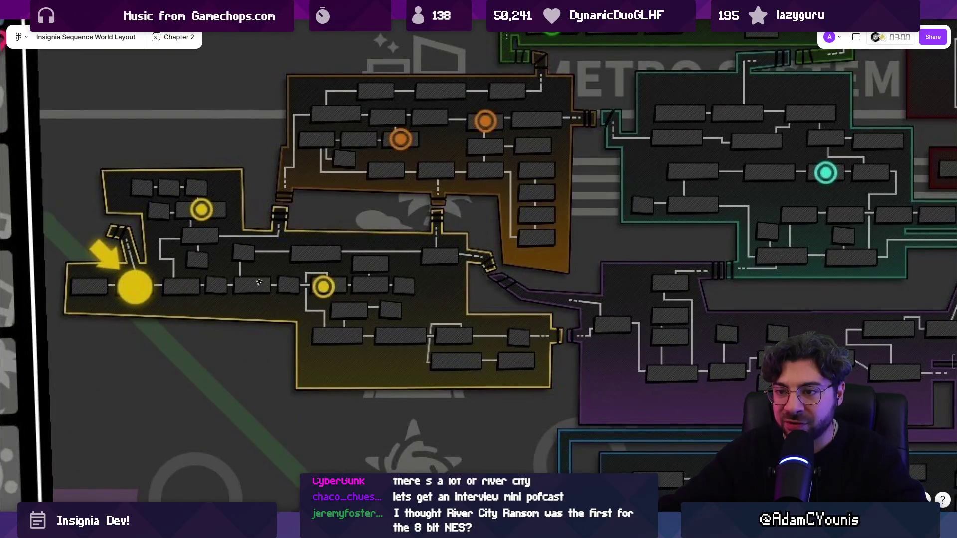
scroll(258, 282, down, 5)
drag(479, 313, 548, 348)
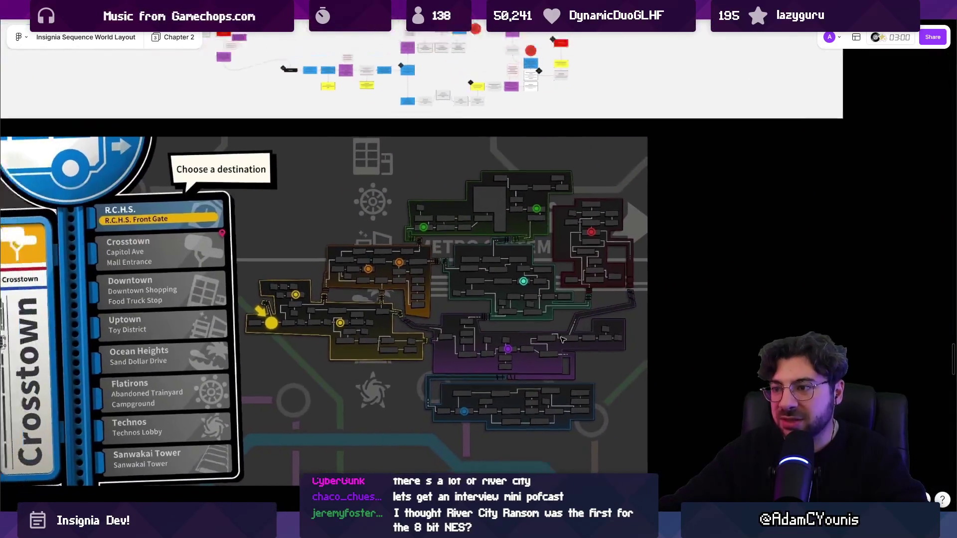
scroll(562, 340, down, 2)
scroll(562, 340, down, 3)
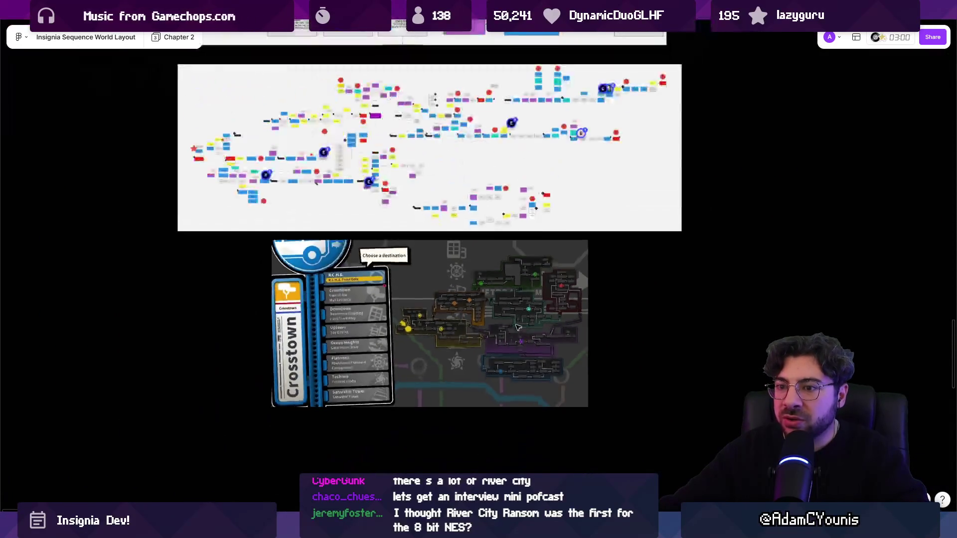
scroll(498, 324, up, 2)
Step: Fine-tune the close-up, then fit the whole board in view and switch to Unity
drag(468, 315, 474, 325)
scroll(441, 245, up, 2)
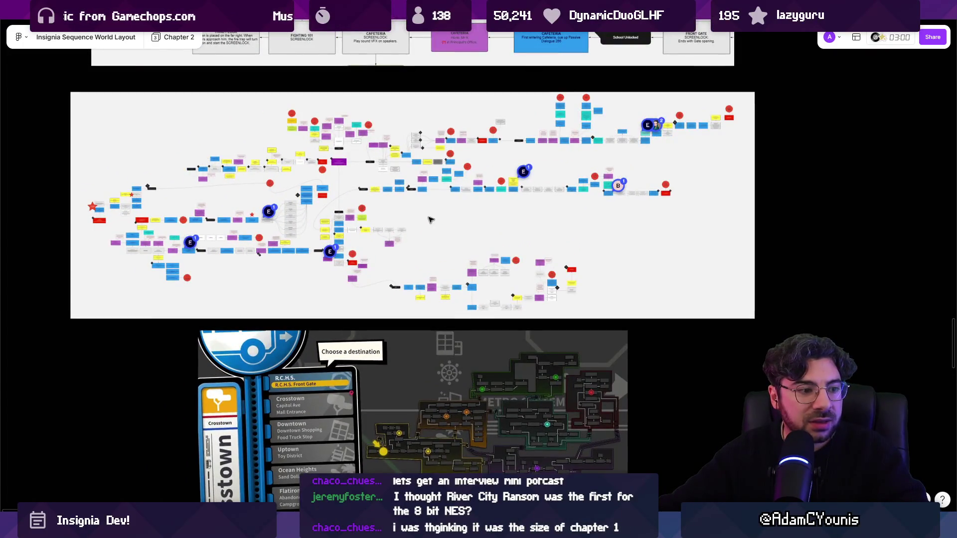
scroll(480, 336, down, 3)
scroll(468, 304, up, 5)
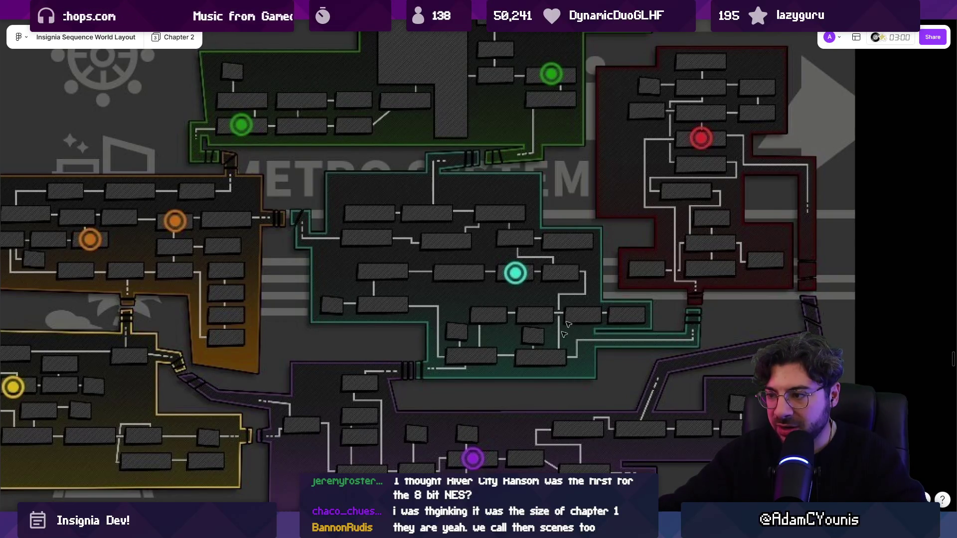
key(shift+1)
key(alt+Tab)
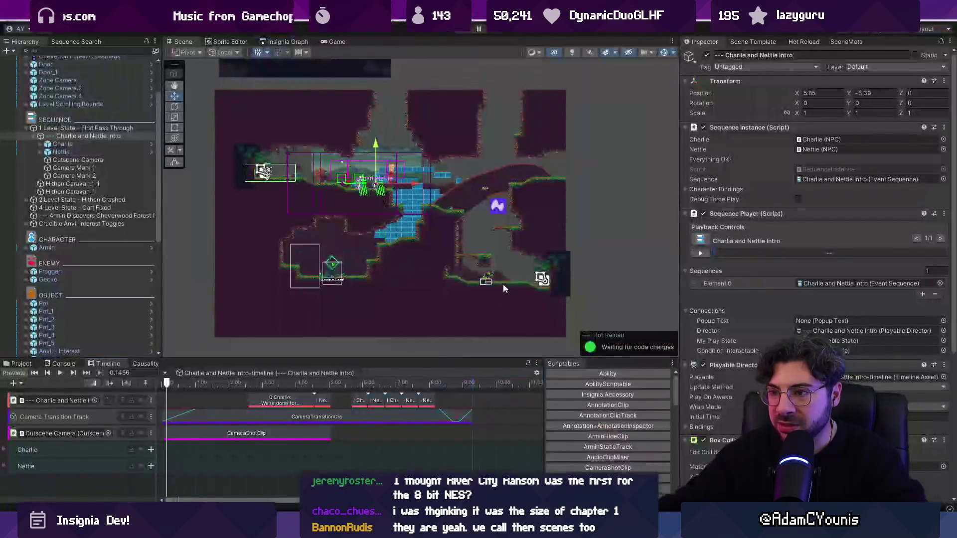
Step: Show the Insignia Graph of level screenshots maximized to fill the editor
click(288, 41)
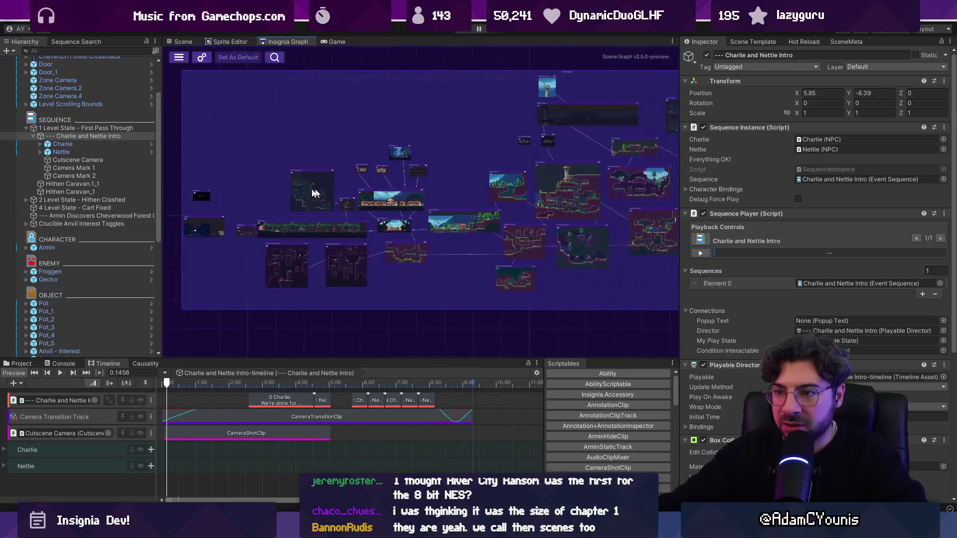
double_click(283, 39)
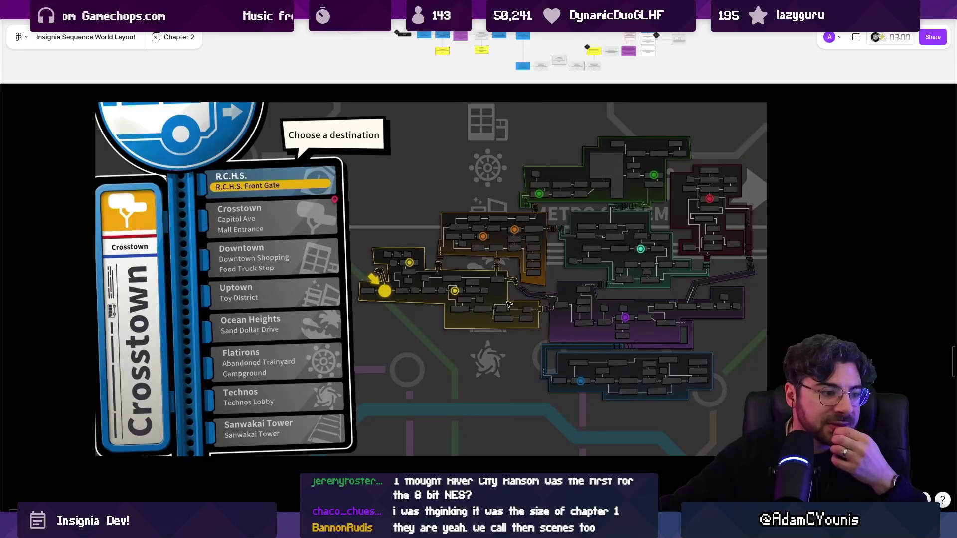
Step: Select the large Chapter 2 sequence graph image and zoom in until it fills the view
scroll(506, 304, down, 5)
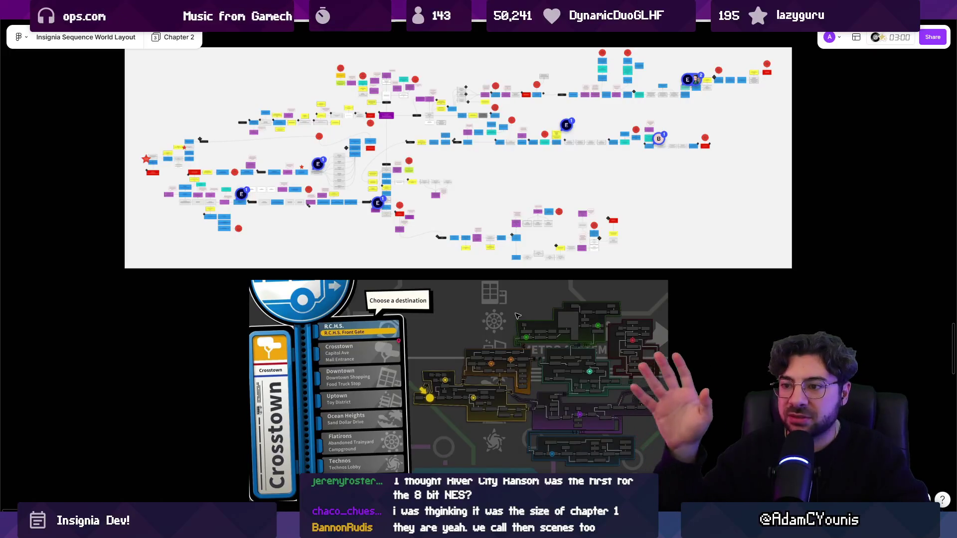
scroll(359, 172, up, 2)
click(359, 172)
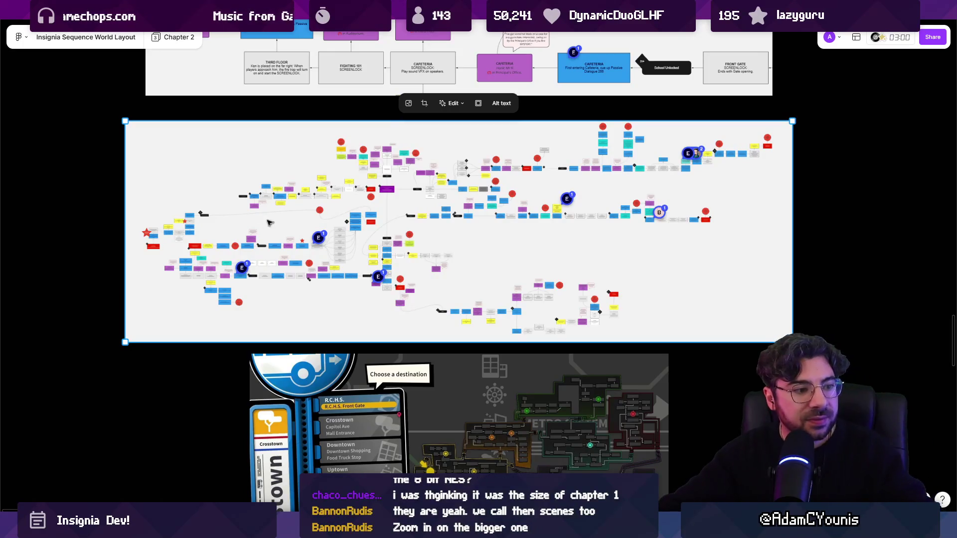
scroll(246, 203, up, 5)
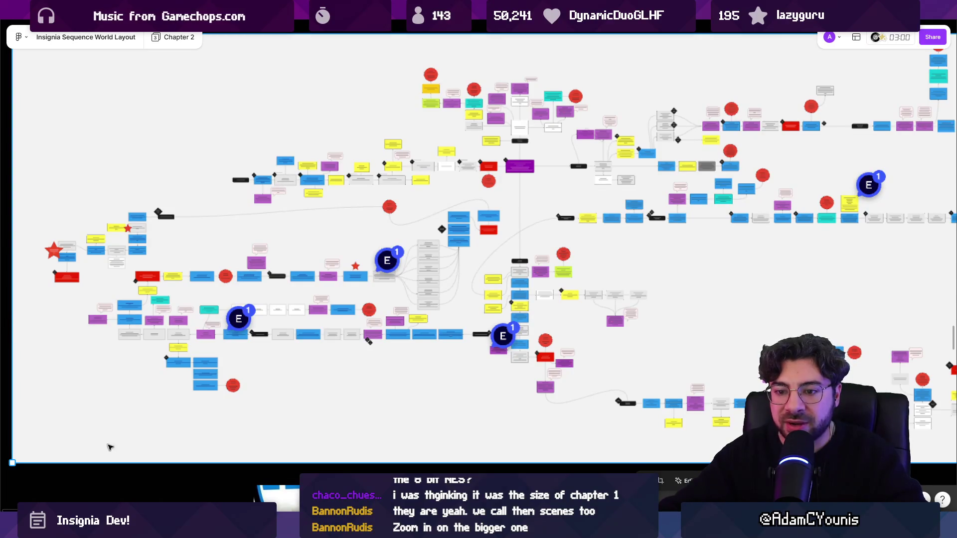
scroll(295, 255, down, 5)
Step: Pan across the chart's right and left sides, then zoom out and deselect the image
scroll(294, 255, up, 10)
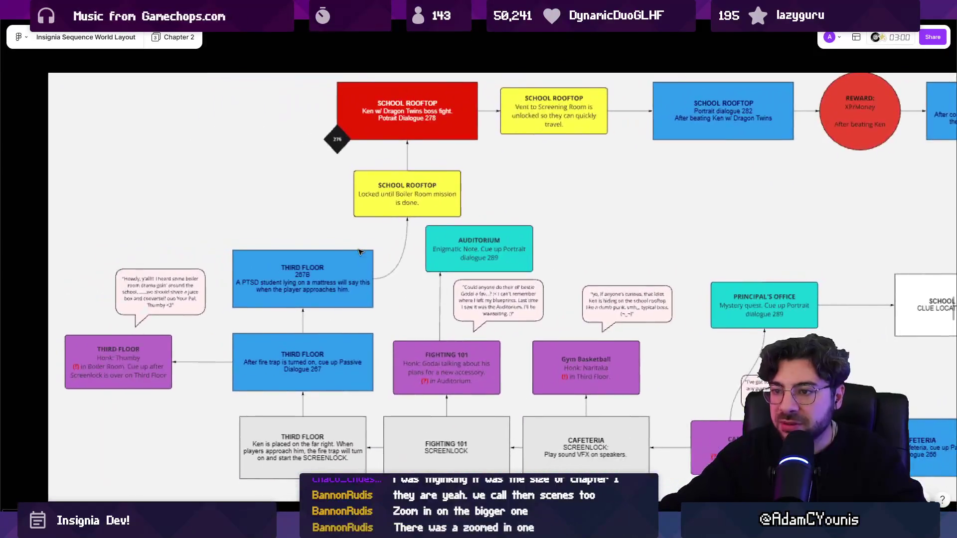
scroll(349, 245, right, 2)
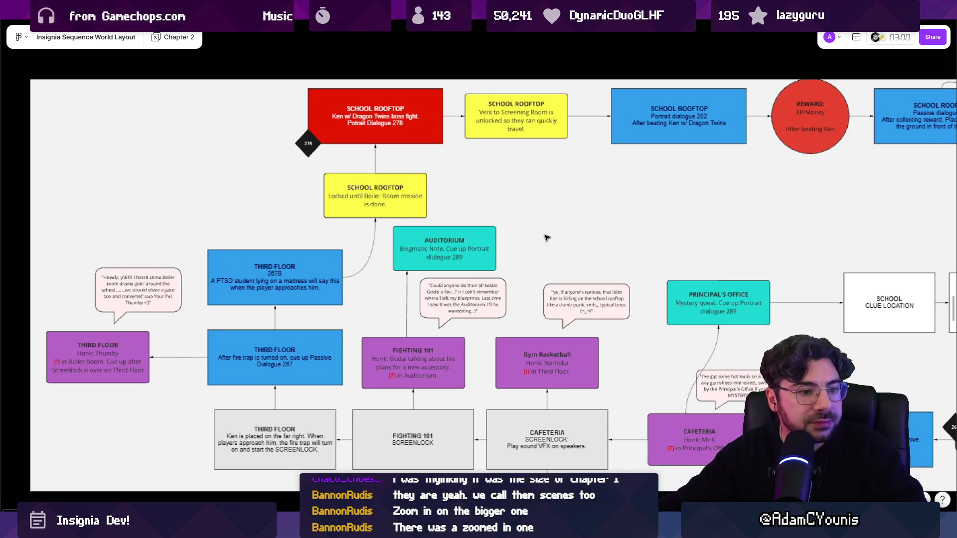
scroll(559, 220, right, 2)
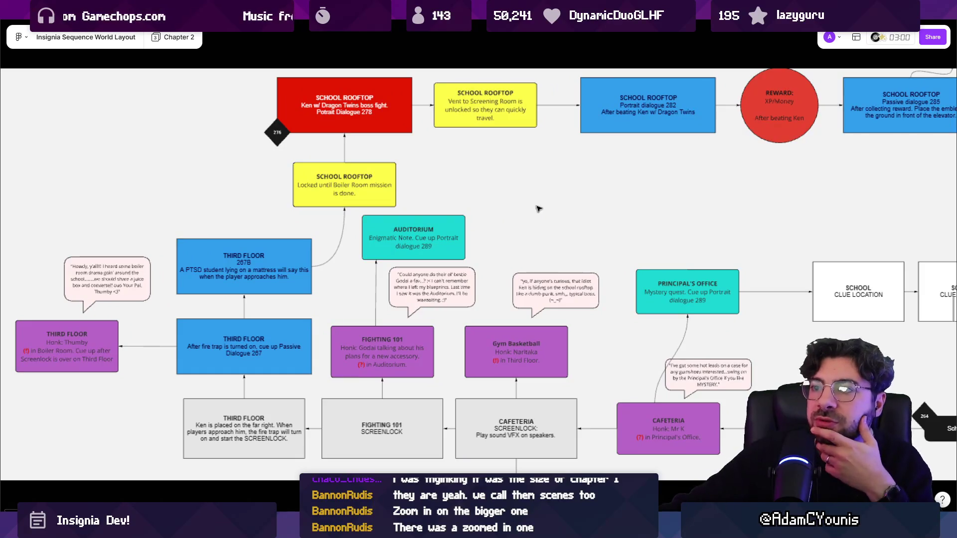
scroll(550, 211, right, 1)
drag(549, 211, 459, 223)
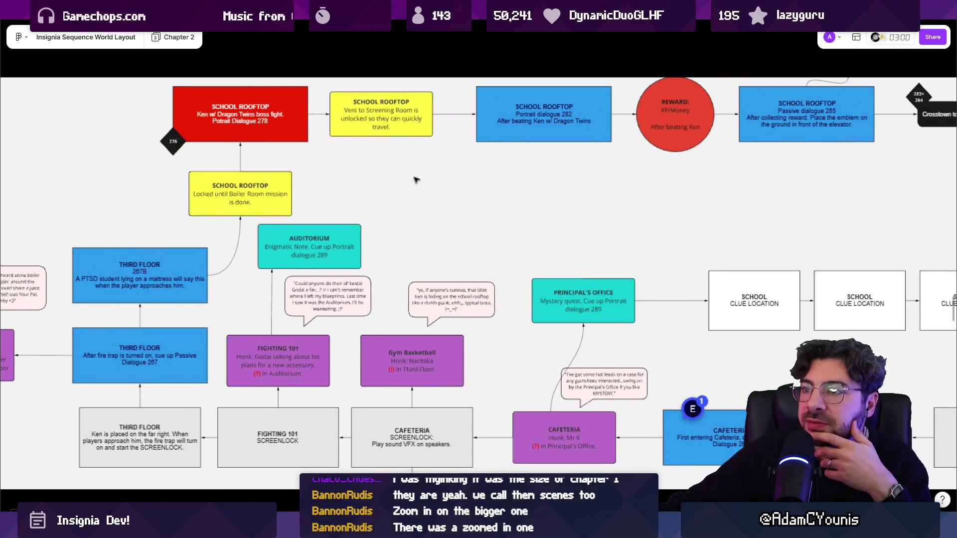
scroll(451, 143, right, 5)
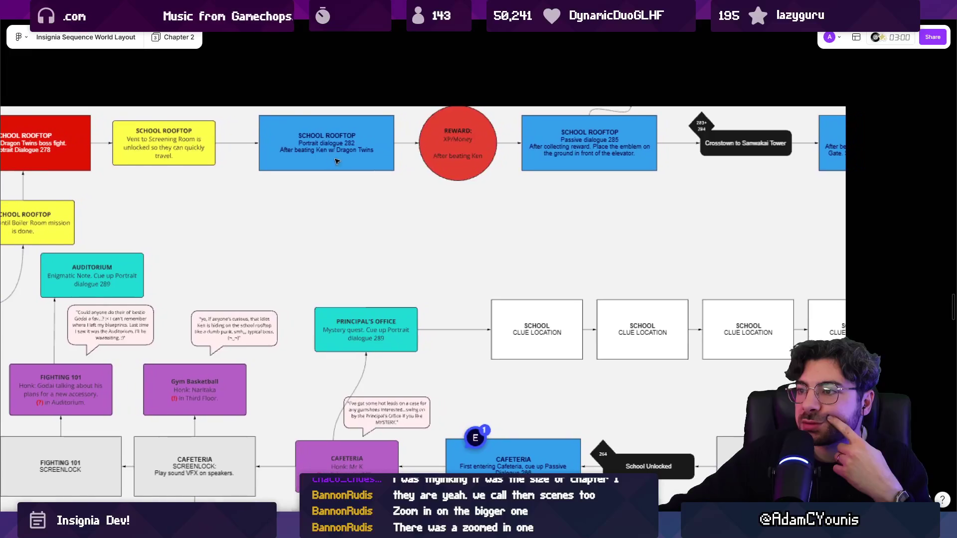
mouse_move(477, 173)
mouse_down()
mouse_move(608, 175)
mouse_move(605, 145)
mouse_up()
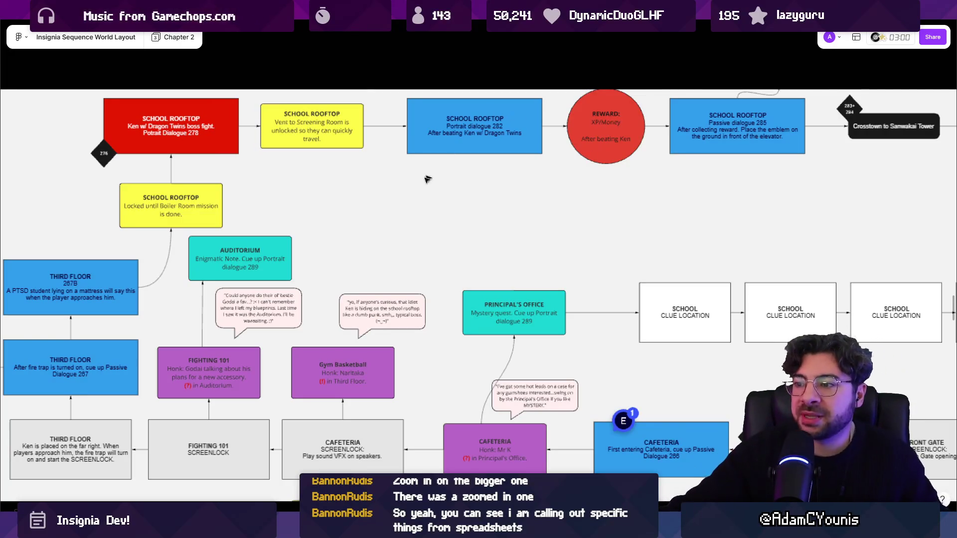
scroll(349, 199, left, 3)
scroll(349, 199, down, 1)
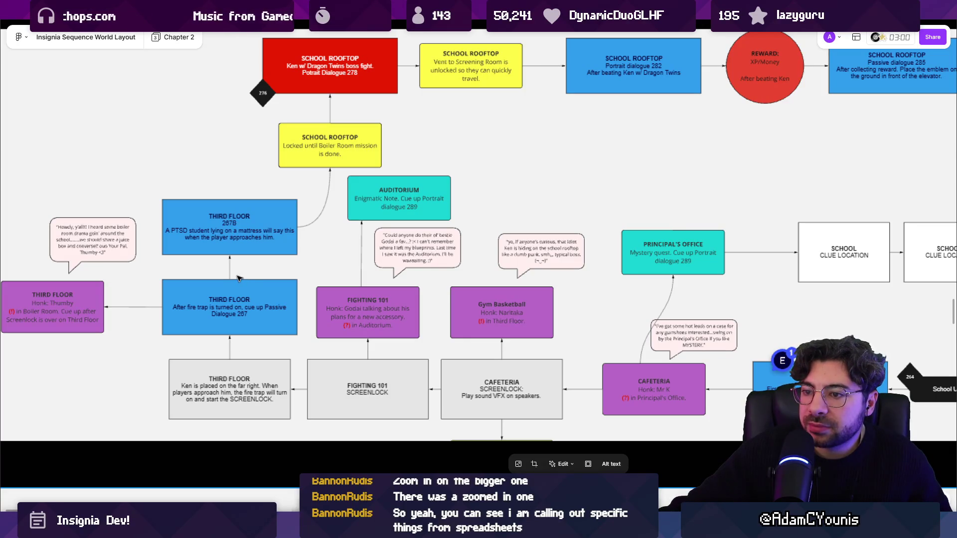
scroll(229, 239, up, 1)
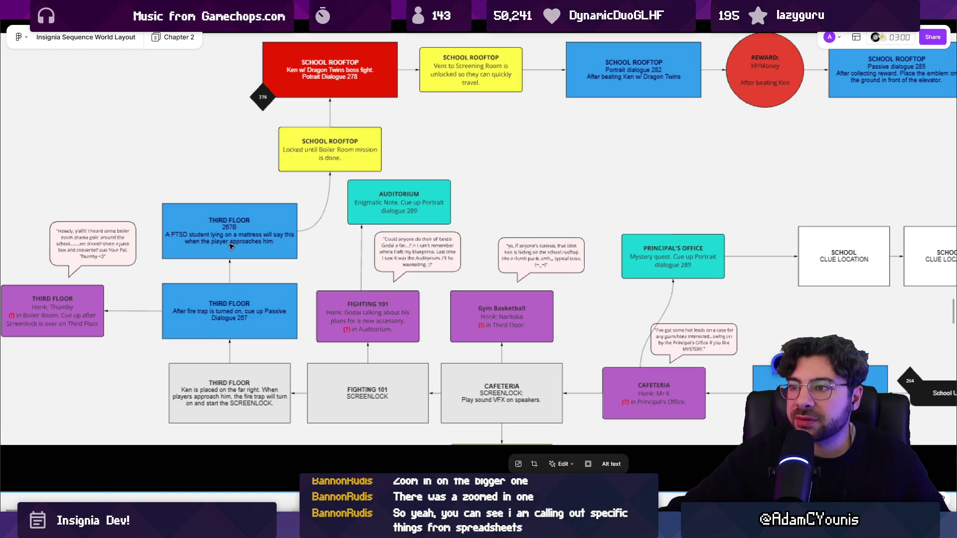
scroll(239, 335, down, 3)
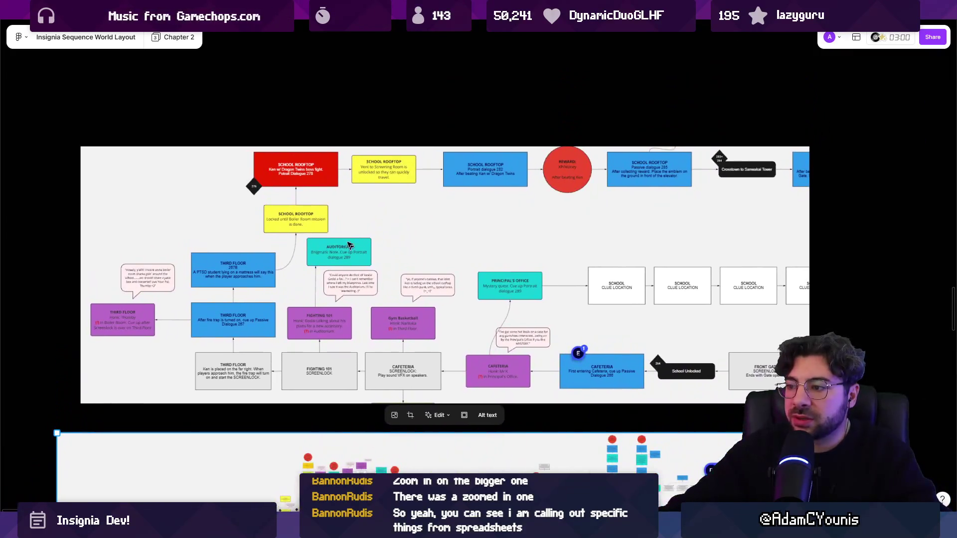
click(342, 130)
Step: Zoom in on the upper sequence chart image and select it, then bring up Windows search
scroll(343, 145, up, 1)
scroll(343, 150, down, 3)
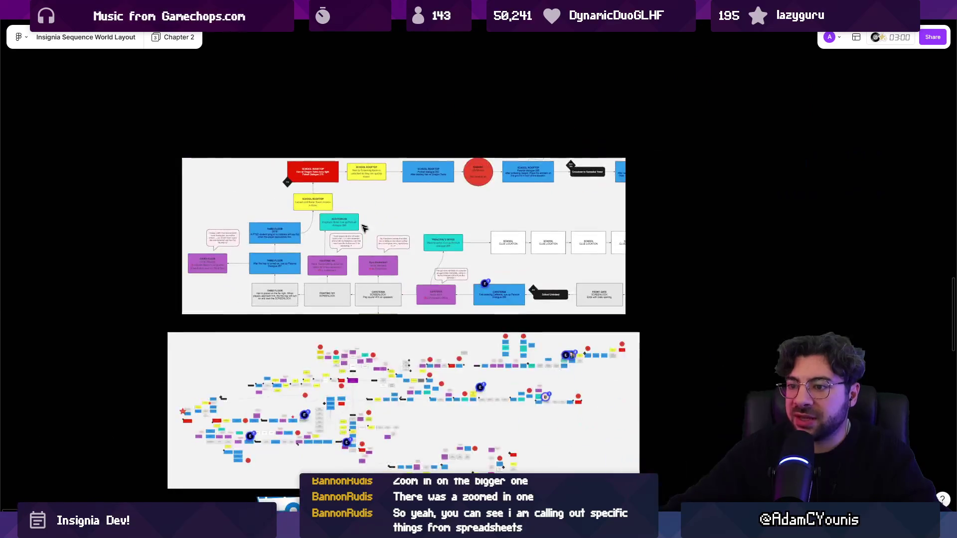
scroll(311, 190, up, 3)
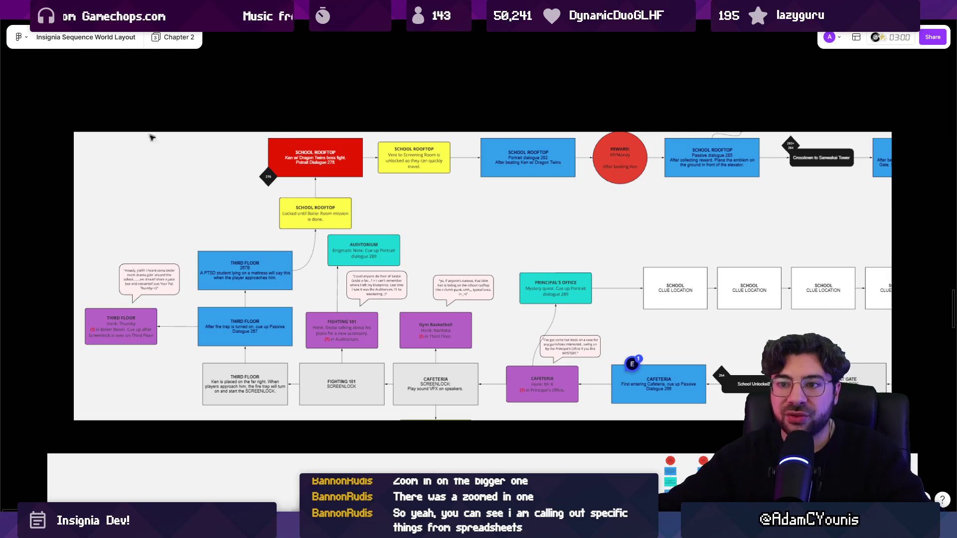
click(169, 145)
scroll(176, 148, down, 2)
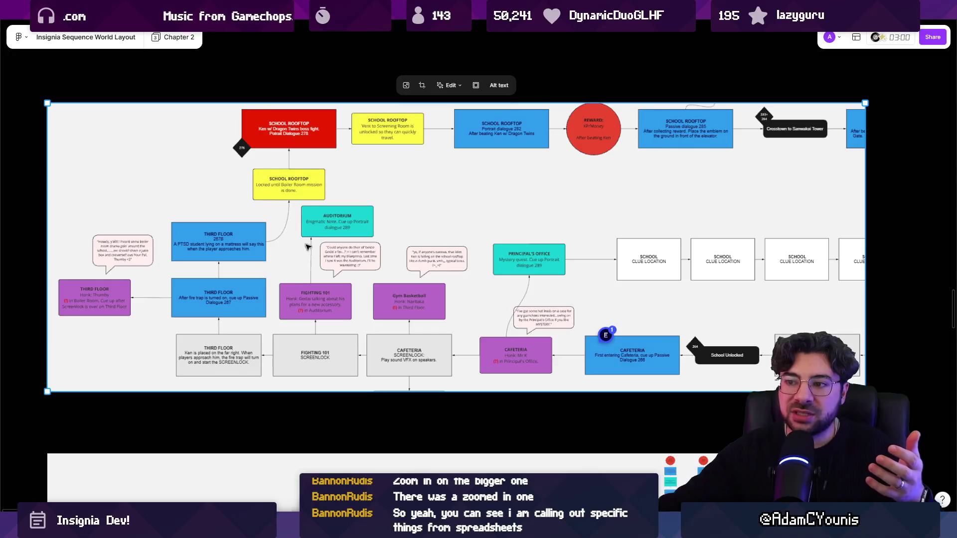
scroll(514, 277, down, 2)
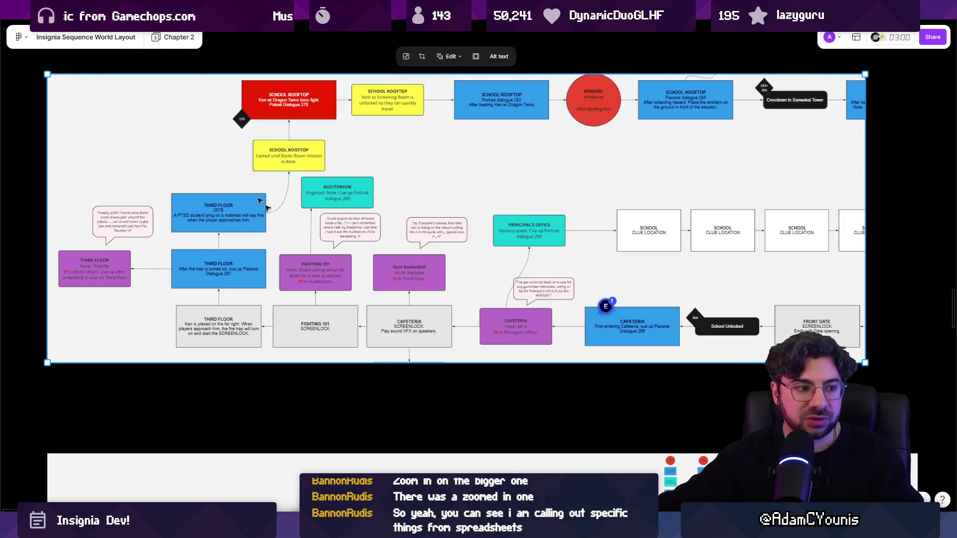
click(343, 371)
click(342, 359)
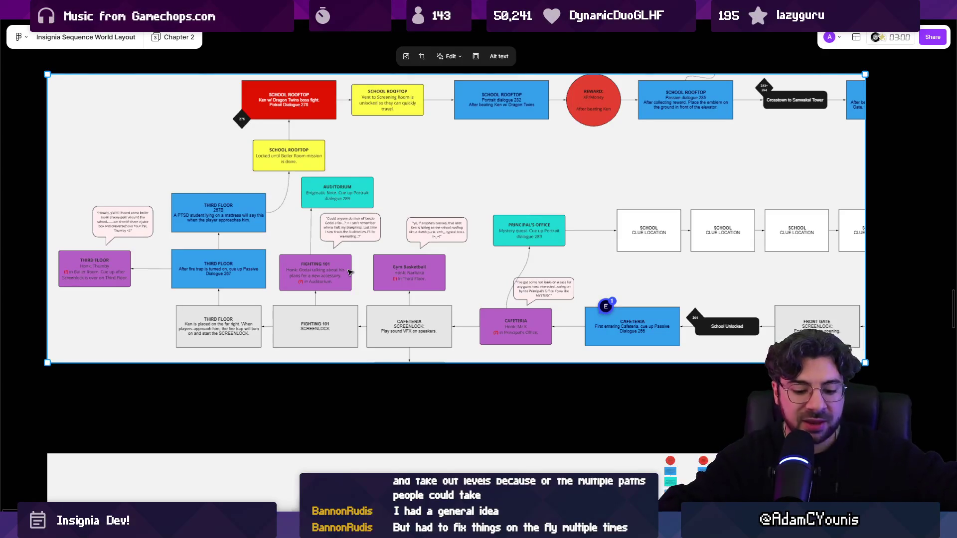
key(super)
Step: Launch Leonardo, discard the unsaved file, and set the brush to 6.3 px
text(leo)
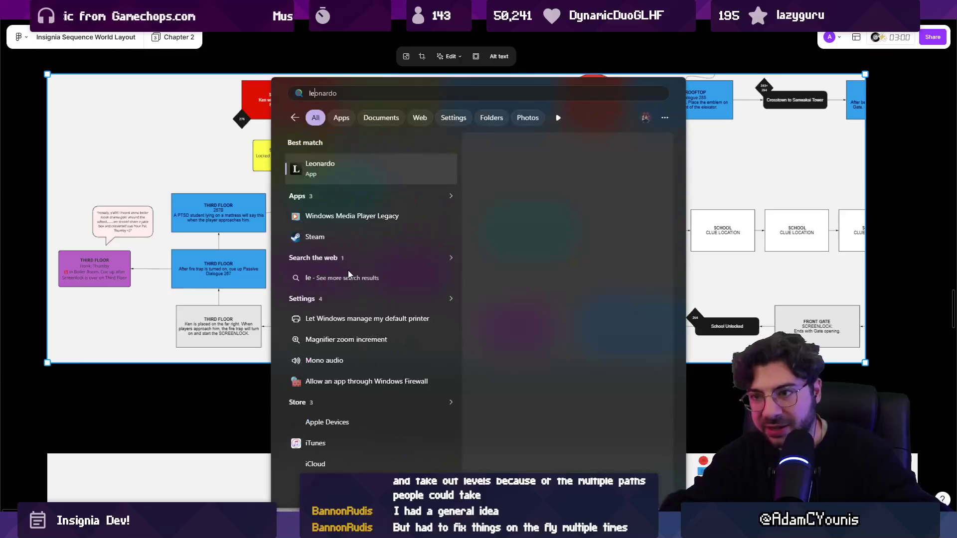
key(Return)
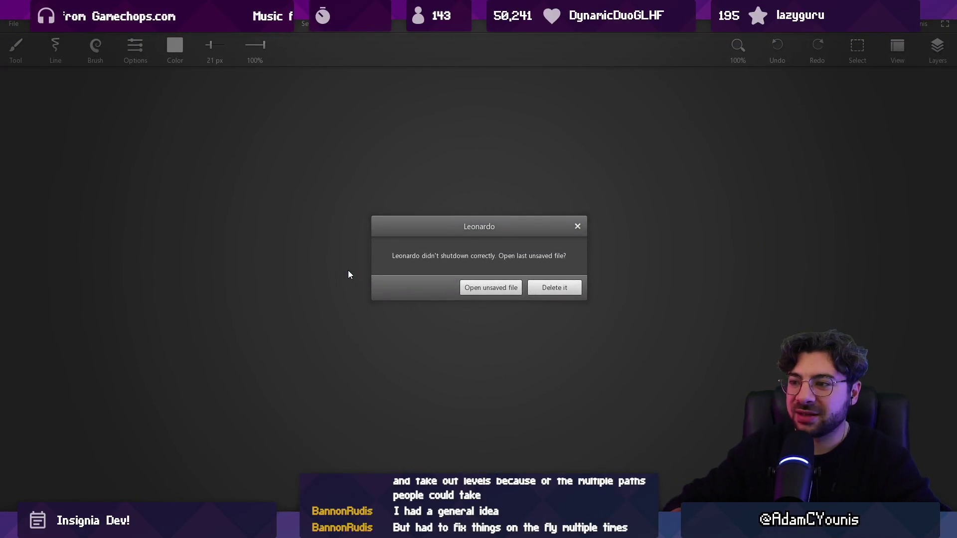
click(543, 288)
mouse_move(429, 225)
mouse_down()
mouse_move(427, 247)
mouse_move(432, 230)
mouse_move(402, 189)
mouse_move(406, 323)
mouse_up()
Step: Sketch the car's body outline with its roof and hood arc
mouse_move(406, 149)
mouse_down()
mouse_move(646, 148)
mouse_move(645, 314)
mouse_up()
drag(417, 307, 597, 311)
scroll(578, 279, right, 3)
key(ctrl+z)
key(ctrl+z)
key(ctrl+z)
mouse_move(364, 287)
mouse_down()
mouse_move(452, 221)
mouse_move(516, 234)
mouse_up()
key(ctrl+z)
mouse_move(421, 247)
mouse_down()
mouse_move(516, 220)
mouse_move(592, 257)
mouse_up()
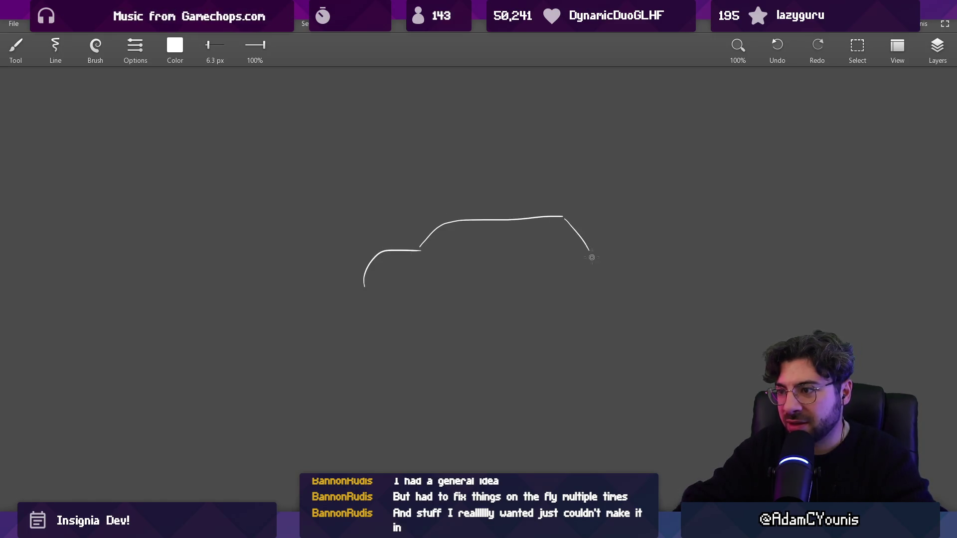
key(ctrl+z)
key(ctrl+z)
drag(421, 250, 460, 222)
key(ctrl+z)
mouse_move(424, 251)
mouse_down()
mouse_move(447, 228)
mouse_move(529, 218)
mouse_move(559, 252)
mouse_move(619, 251)
mouse_move(645, 292)
mouse_up()
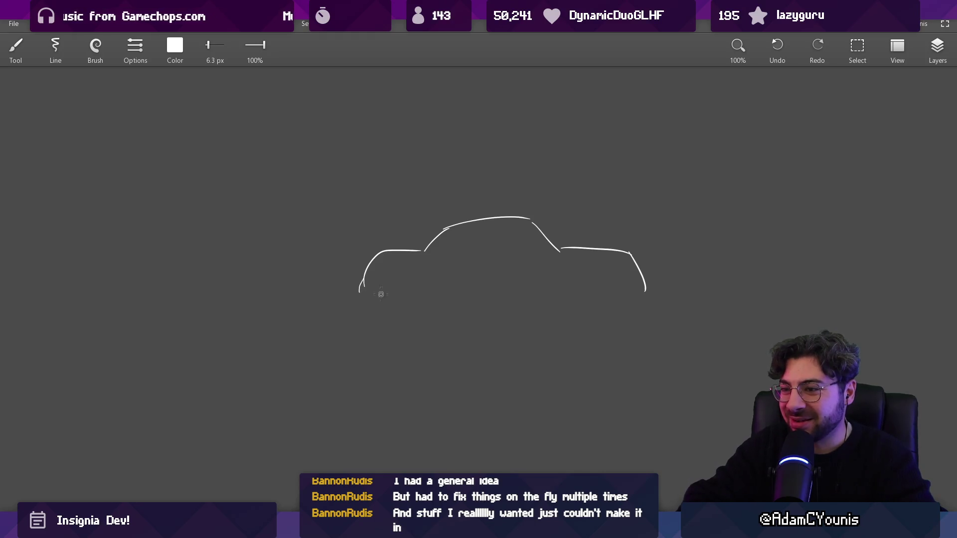
Step: Add the car's rear and front wheels and the rocker lines between them
drag(421, 274, 413, 273)
key(ctrl+z)
drag(565, 273, 639, 297)
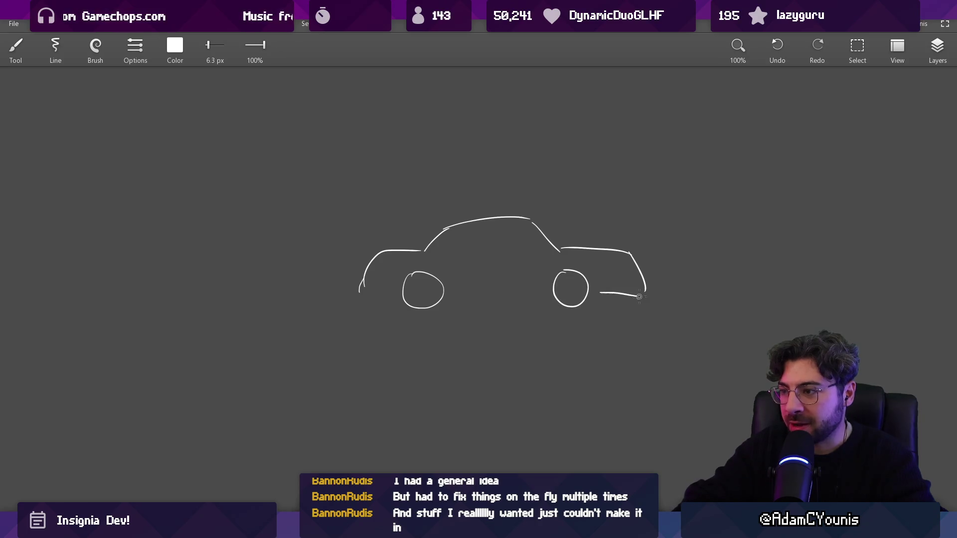
drag(457, 294, 539, 294)
drag(368, 294, 391, 294)
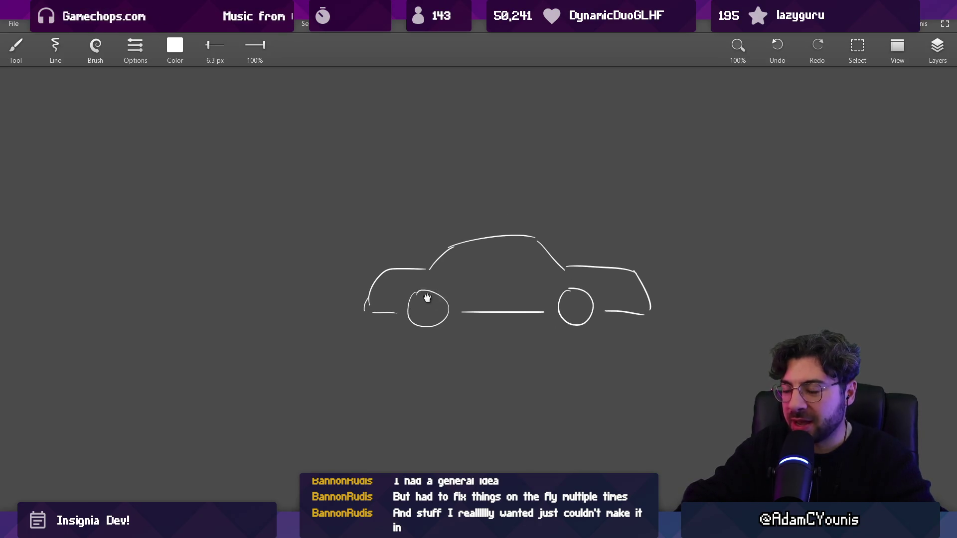
Step: Draw a stick figure pushing the car and lasso-duplicate it to the left
mouse_move(324, 234)
mouse_down()
mouse_move(301, 290)
mouse_move(277, 308)
mouse_up()
drag(318, 265, 355, 269)
key(l)
drag(343, 208, 349, 315)
mouse_move(324, 282)
mouse_down()
mouse_move(346, 289)
mouse_move(266, 285)
mouse_up()
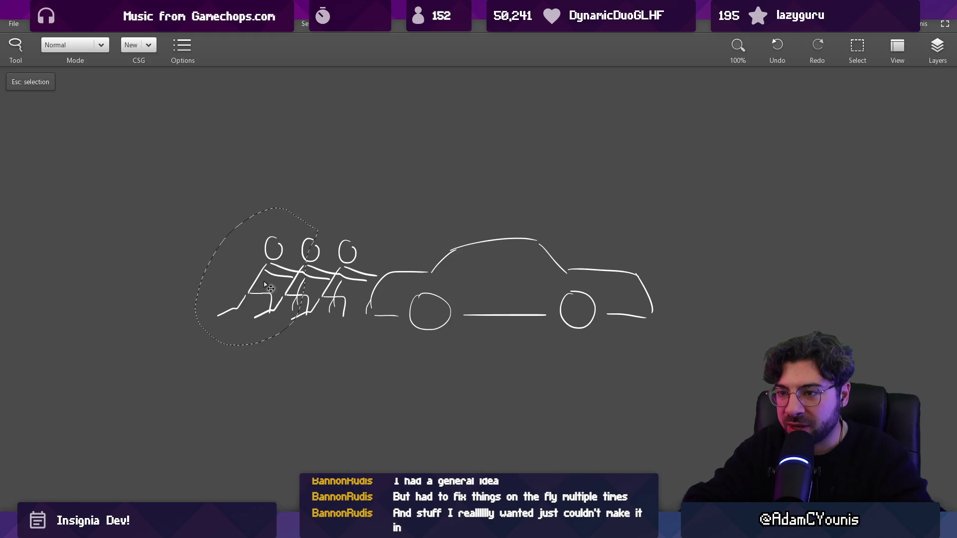
key(Escape)
Step: Duplicate and rearrange the stick figures until five push the car in a row
mouse_move(273, 203)
mouse_down()
mouse_move(255, 358)
mouse_move(361, 317)
mouse_up()
key(Escape)
mouse_move(267, 218)
mouse_down()
mouse_move(335, 256)
mouse_move(319, 314)
mouse_move(269, 344)
mouse_up()
drag(303, 283, 236, 284)
key(Escape)
mouse_move(244, 239)
mouse_down()
mouse_move(280, 230)
mouse_move(256, 225)
mouse_move(331, 264)
mouse_move(307, 326)
mouse_move(199, 277)
mouse_move(236, 247)
mouse_up()
key(Delete)
drag(289, 289, 222, 293)
key(Escape)
key(b)
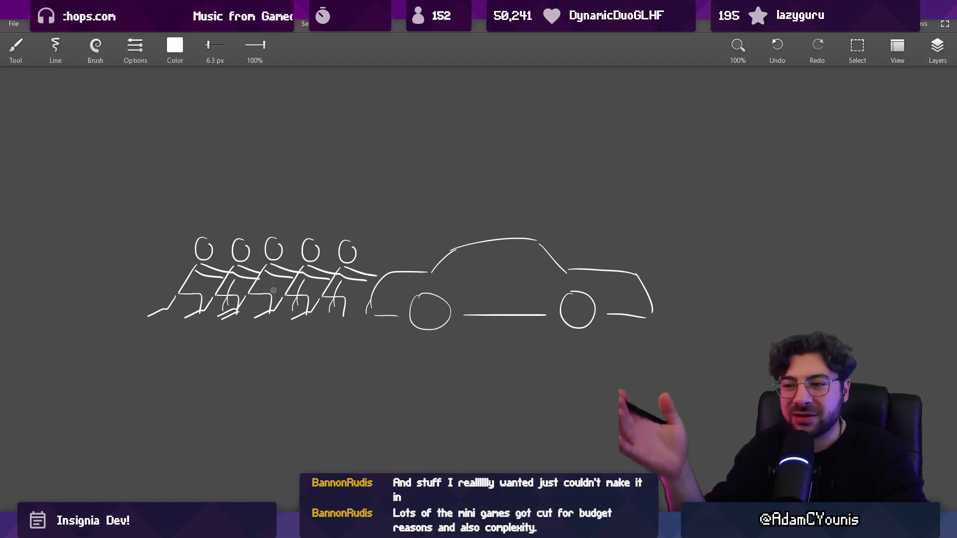
Step: Draw an upright post right of the car and a ground line beneath everything
scroll(558, 262, right, 5)
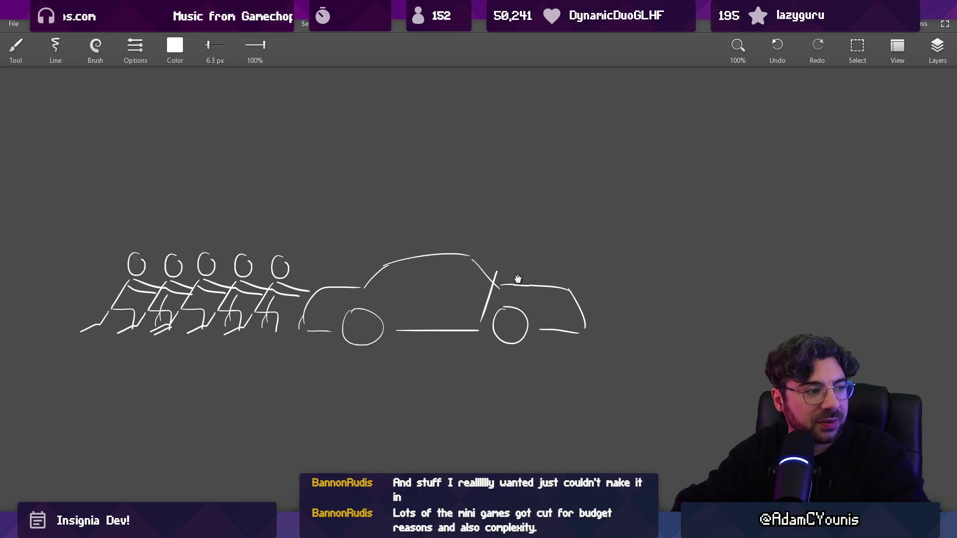
drag(818, 198, 819, 337)
mouse_move(769, 223)
mouse_down()
mouse_move(813, 191)
mouse_move(737, 337)
mouse_up()
key(ctrl+z)
drag(753, 231, 747, 349)
drag(762, 248, 804, 226)
scroll(697, 236, down, 4)
mouse_move(696, 237)
mouse_down()
mouse_move(672, 319)
mouse_move(652, 272)
mouse_up()
drag(273, 371, 767, 371)
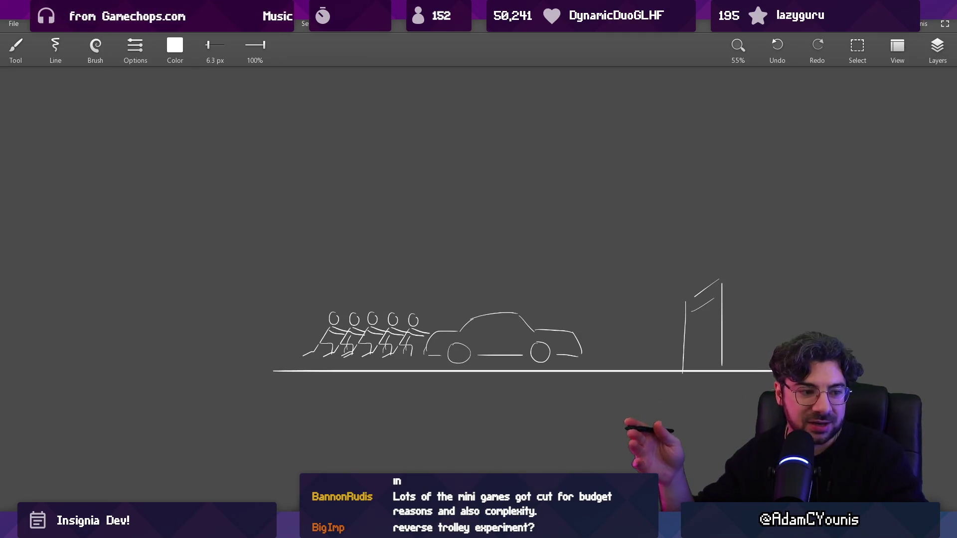
Step: Draw the first train car's arched outline with two wheels above the car scene
drag(457, 229, 447, 244)
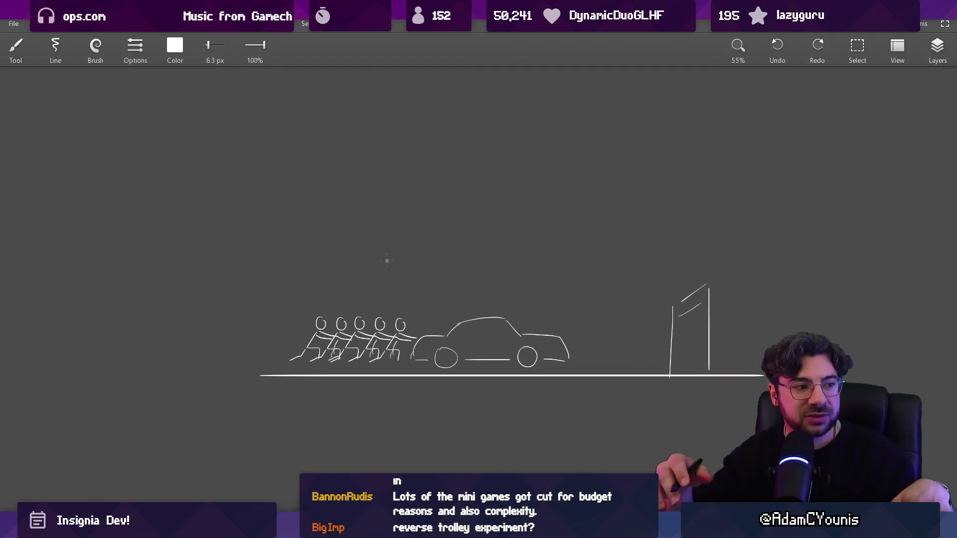
scroll(440, 244, up, 2)
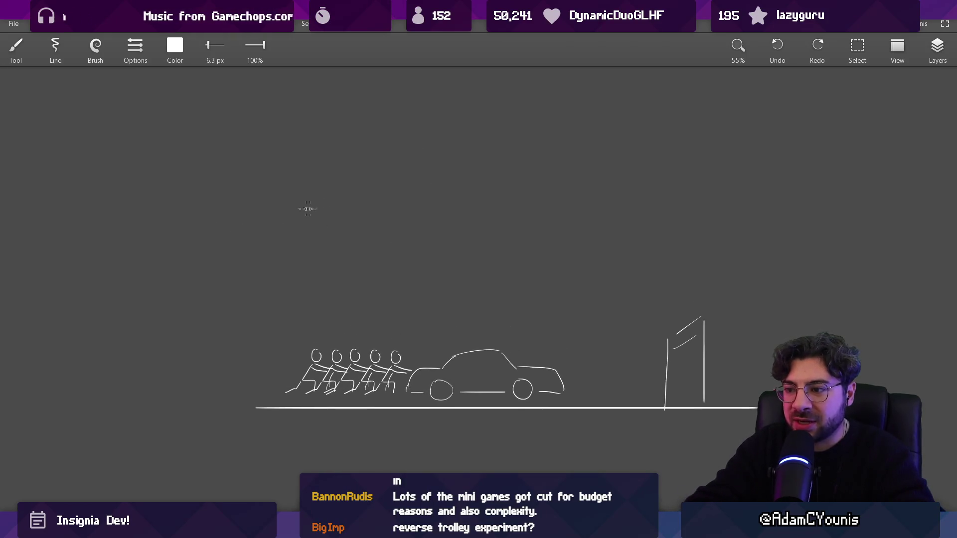
mouse_move(159, 254)
mouse_down()
mouse_move(164, 196)
mouse_move(282, 258)
mouse_up()
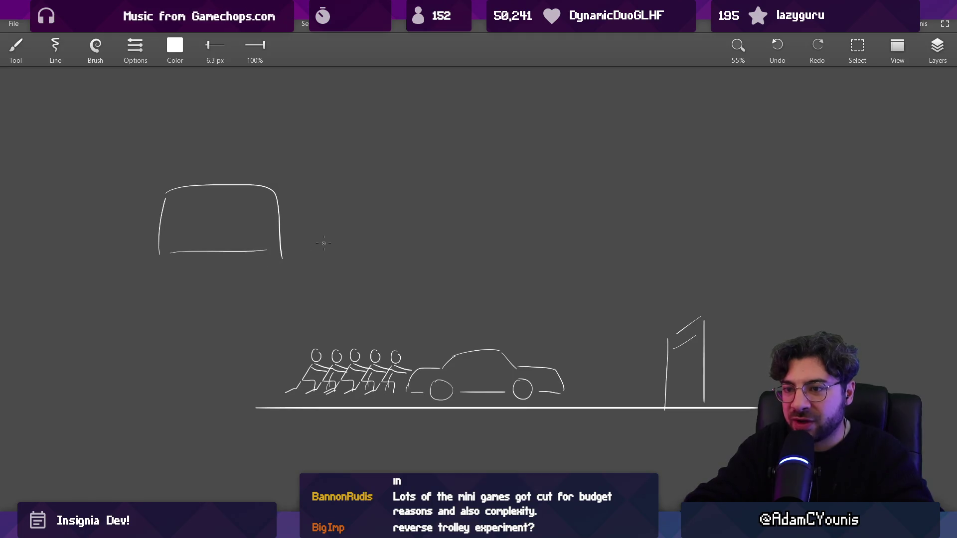
drag(183, 271, 174, 252)
drag(254, 246, 258, 257)
Step: Add a second wheeled car and an engine with chimney, cab top, cowcatcher and wheels
mouse_move(314, 185)
mouse_down()
mouse_move(410, 250)
mouse_move(517, 249)
mouse_up()
drag(456, 245, 510, 244)
mouse_move(547, 186)
mouse_down()
mouse_move(516, 164)
mouse_move(546, 149)
mouse_up()
drag(526, 191, 575, 189)
drag(534, 231, 663, 235)
drag(552, 230, 606, 236)
Step: Lasso-copy a stick figure and place it behind the train as its pusher
drag(219, 305, 315, 308)
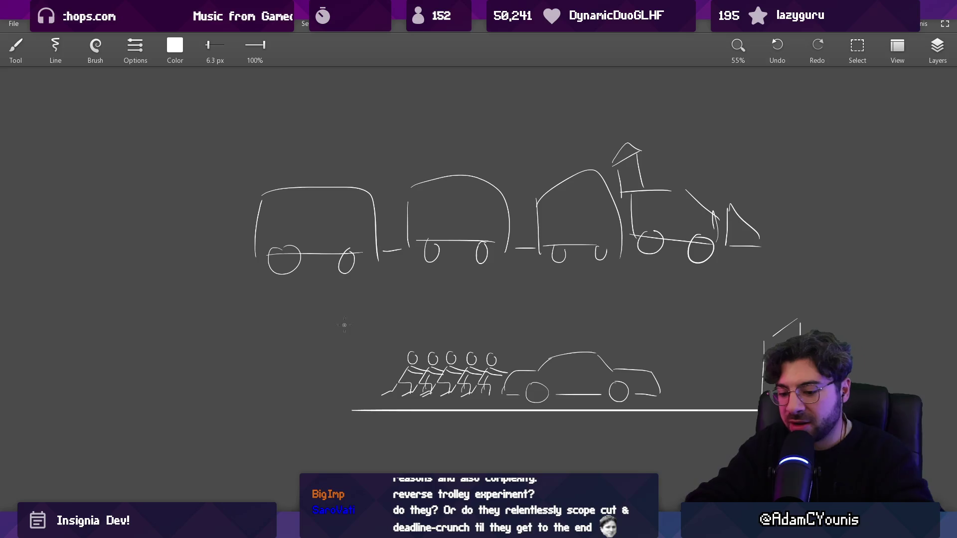
key(l)
mouse_move(370, 358)
mouse_down()
mouse_move(426, 365)
mouse_move(421, 394)
mouse_move(405, 392)
mouse_move(239, 238)
mouse_up()
key(Escape)
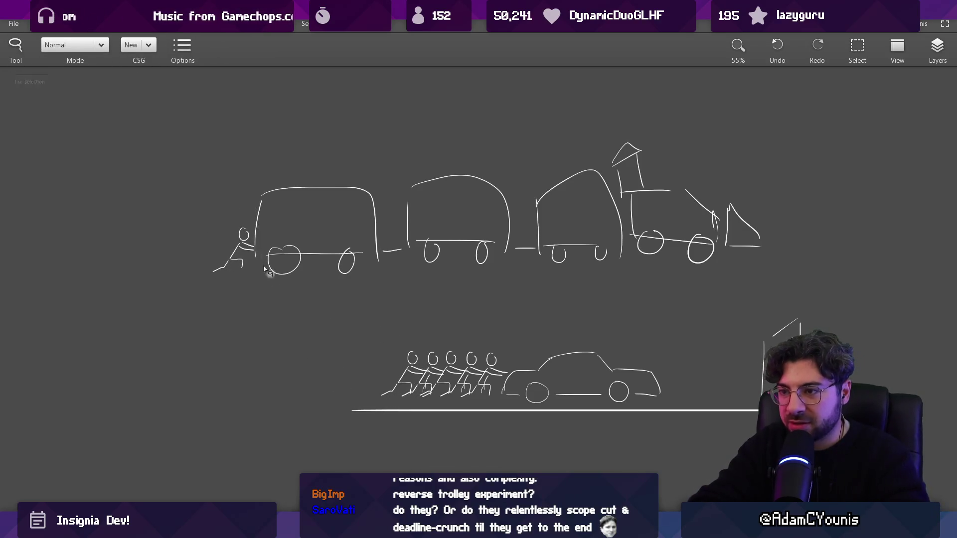
key(b)
Step: Draw a ground line beneath the train and a direction arrow under it
drag(196, 274, 840, 273)
drag(574, 302, 462, 248)
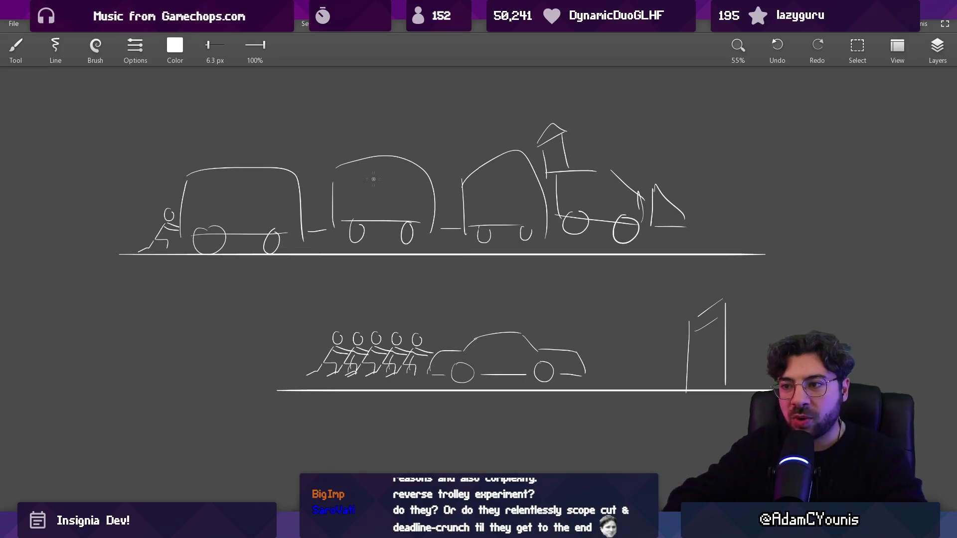
drag(368, 213, 375, 251)
mouse_move(195, 200)
mouse_down()
mouse_move(598, 329)
mouse_move(255, 125)
mouse_move(145, 164)
mouse_up()
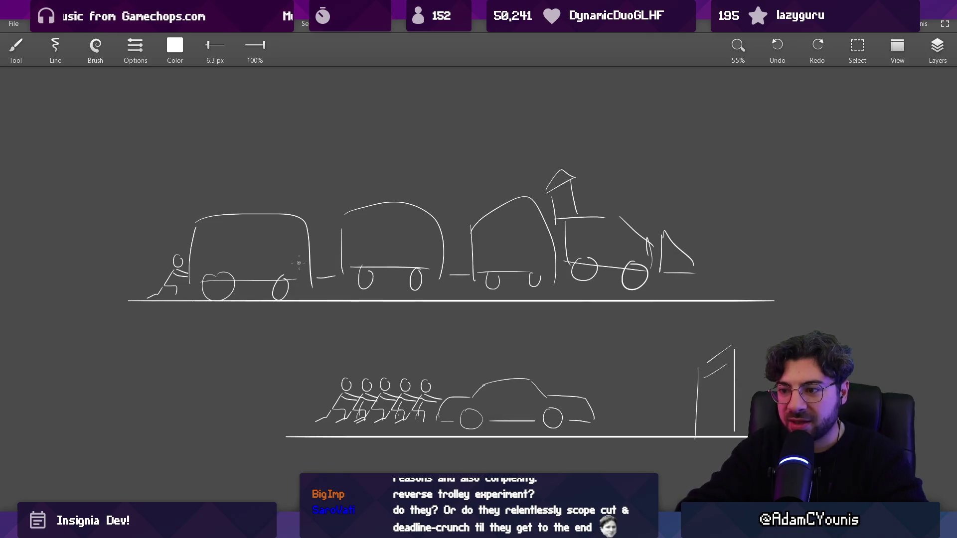
scroll(299, 263, down, 3)
mouse_move(638, 344)
mouse_down()
mouse_move(279, 279)
mouse_move(373, 262)
mouse_up()
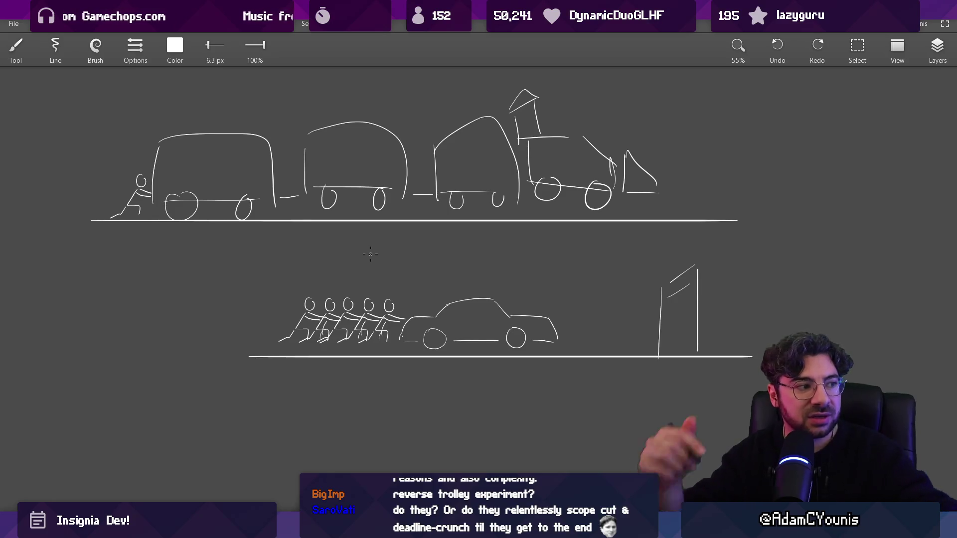
mouse_move(144, 232)
mouse_down()
mouse_move(106, 233)
mouse_move(138, 229)
mouse_up()
drag(182, 234, 568, 234)
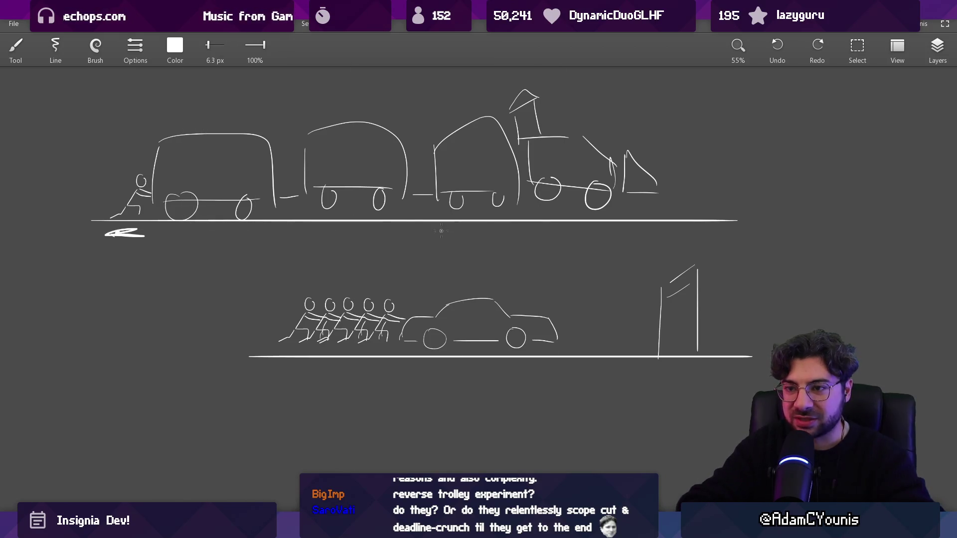
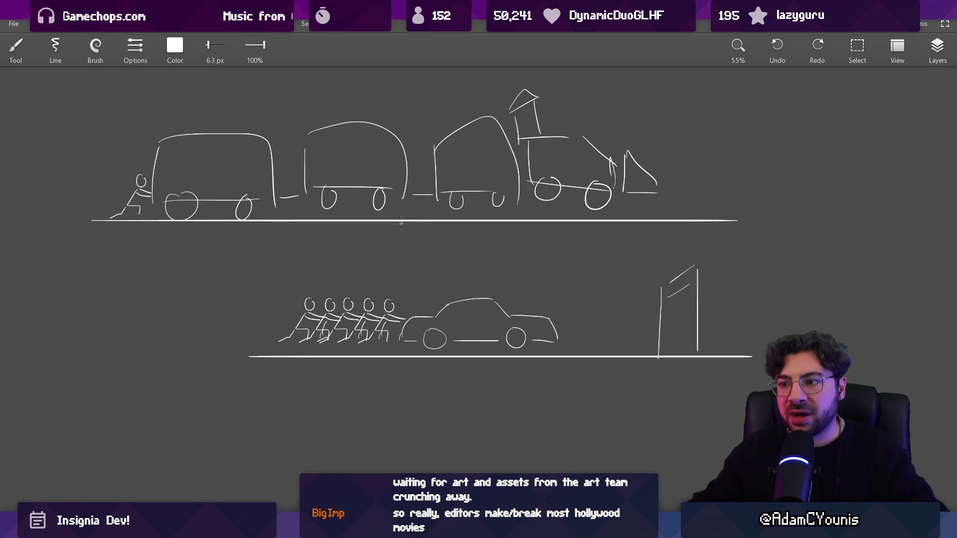
Step: Redraw the train's pusher as a larger figure with the brush
drag(161, 182, 376, 253)
key(e)
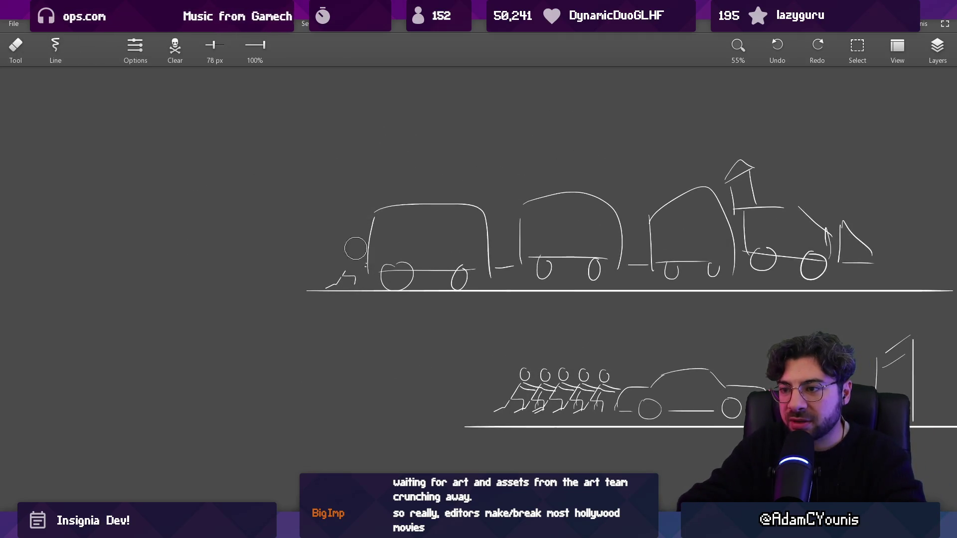
key(b)
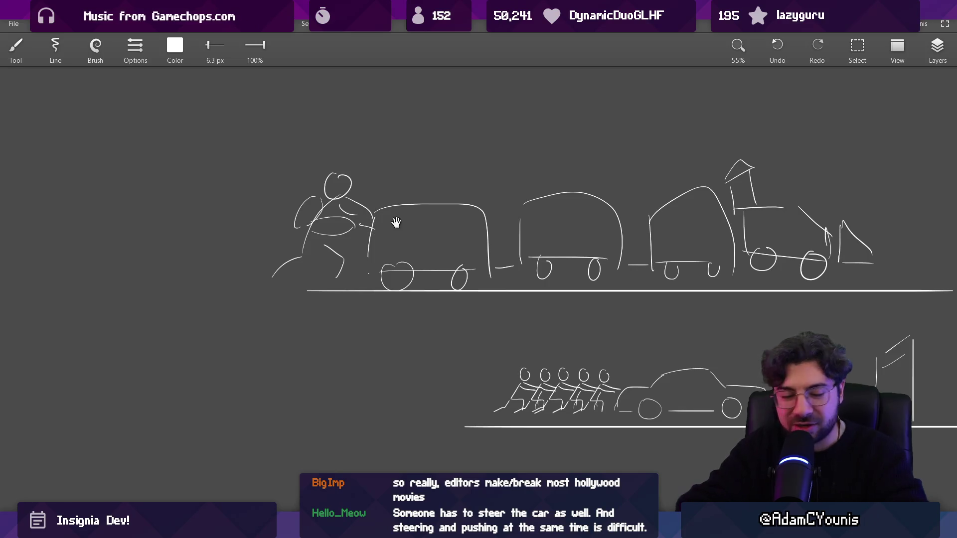
scroll(396, 223, down, 3)
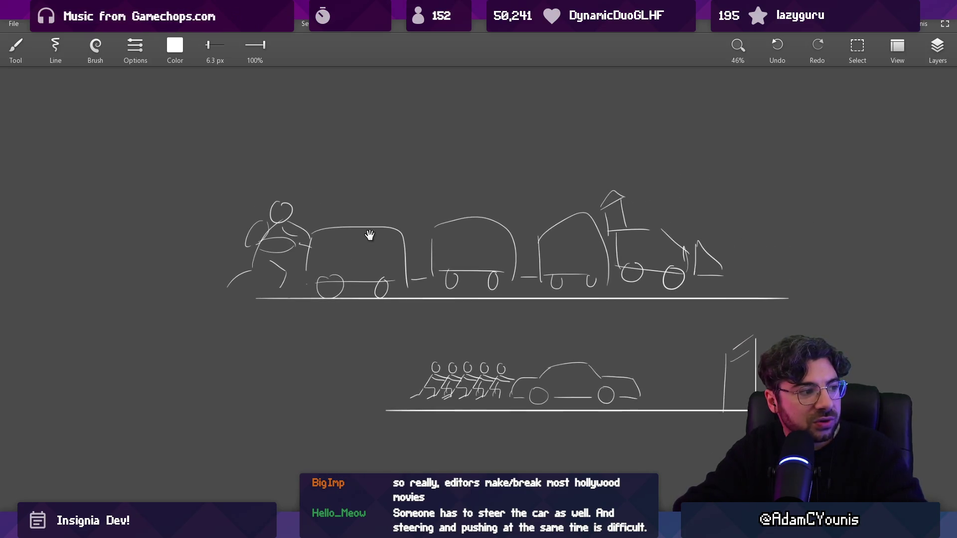
scroll(370, 230, right, 2)
Step: Select the whole top train drawing and place a duplicate of it higher up
key(l)
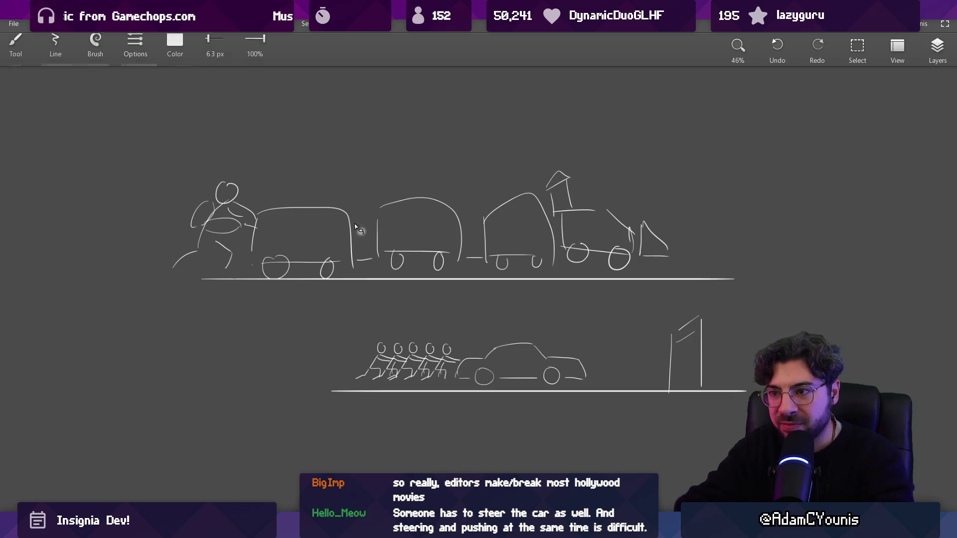
drag(365, 180, 366, 250)
drag(415, 279, 510, 270)
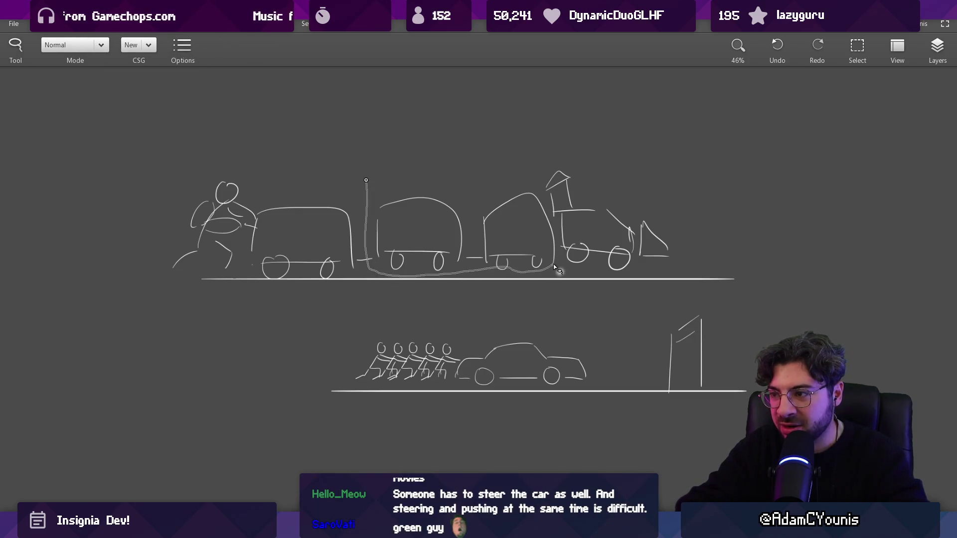
drag(498, 176, 500, 174)
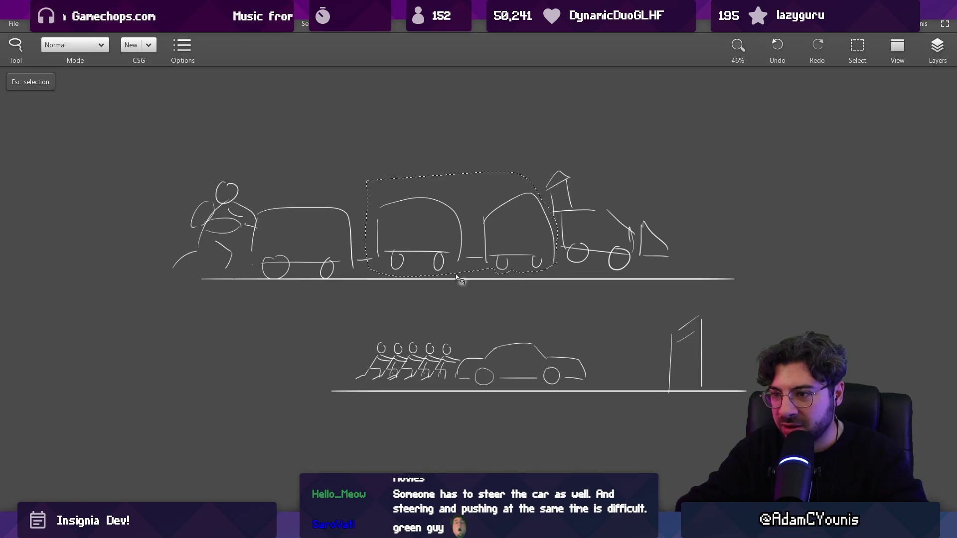
scroll(446, 279, down, 2)
key(m)
drag(203, 284, 686, 166)
drag(490, 251, 490, 133)
Step: Erase the top train's middle wagons, using undo and redo to keep the duplicated row
key(Escape)
key(e)
drag(420, 199, 432, 241)
key(ctrl+z)
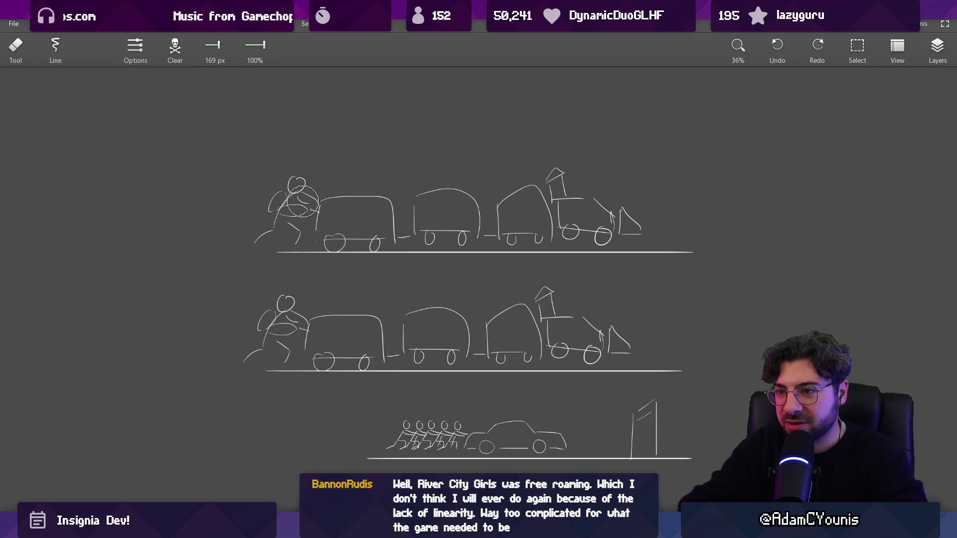
key(ctrl+z)
key(ctrl+z)
key(ctrl+z)
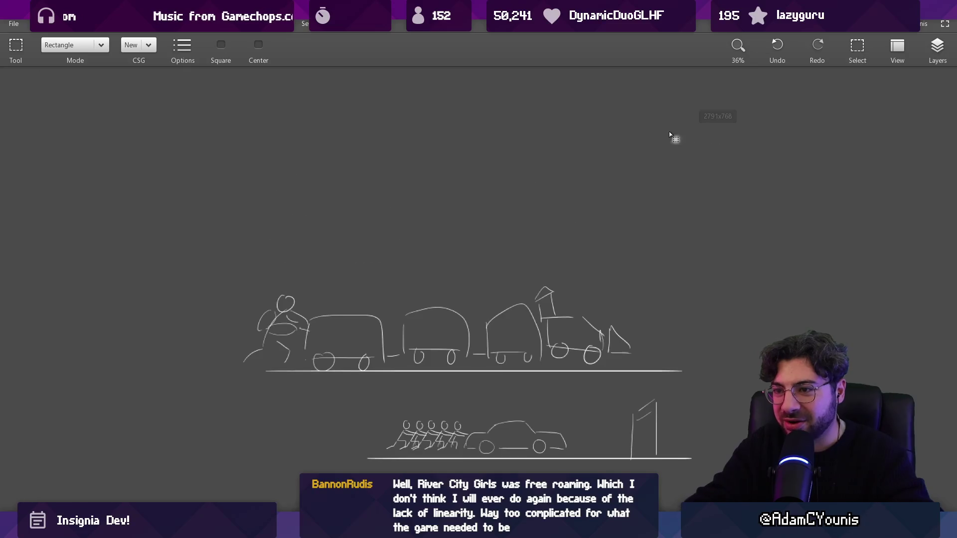
key(ctrl+z)
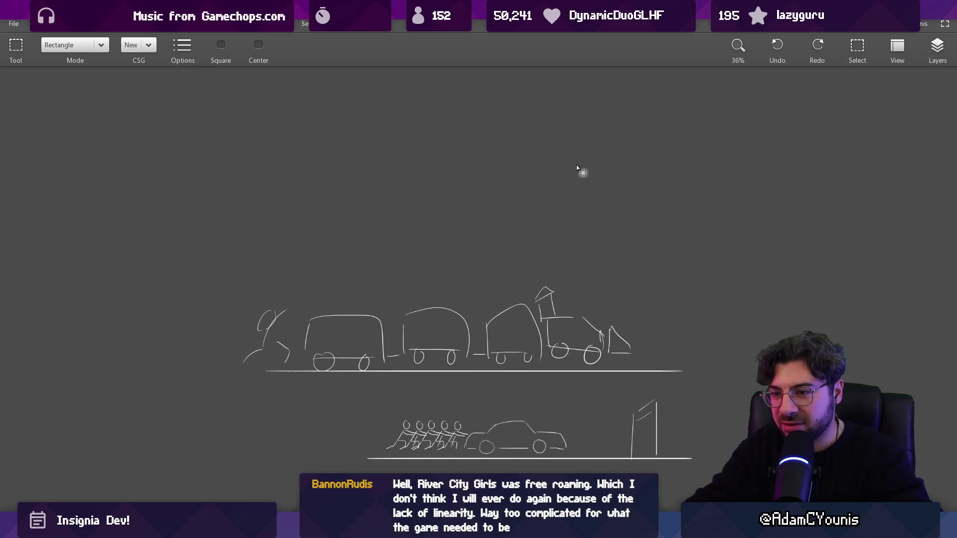
key(ctrl+y)
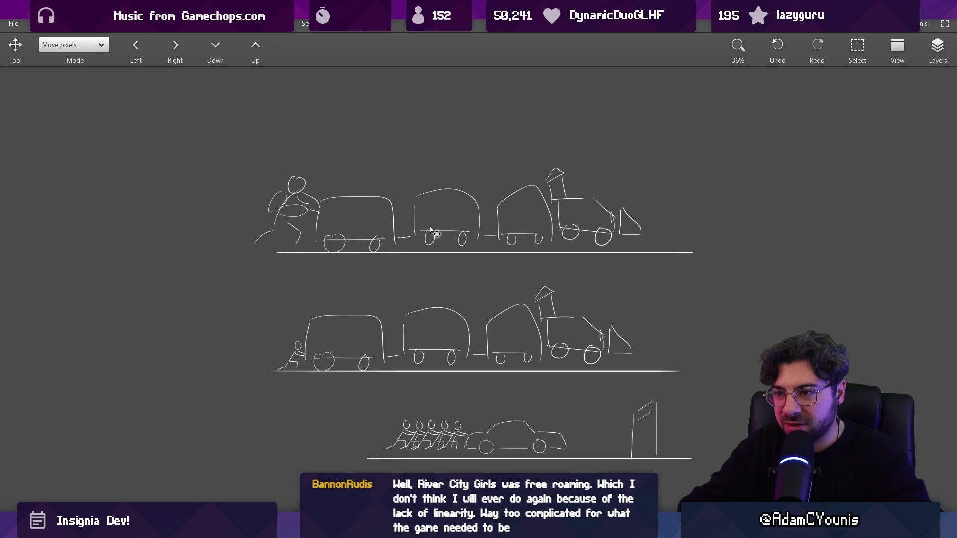
key(e)
mouse_move(424, 202)
mouse_down()
mouse_move(421, 226)
mouse_move(534, 198)
mouse_up()
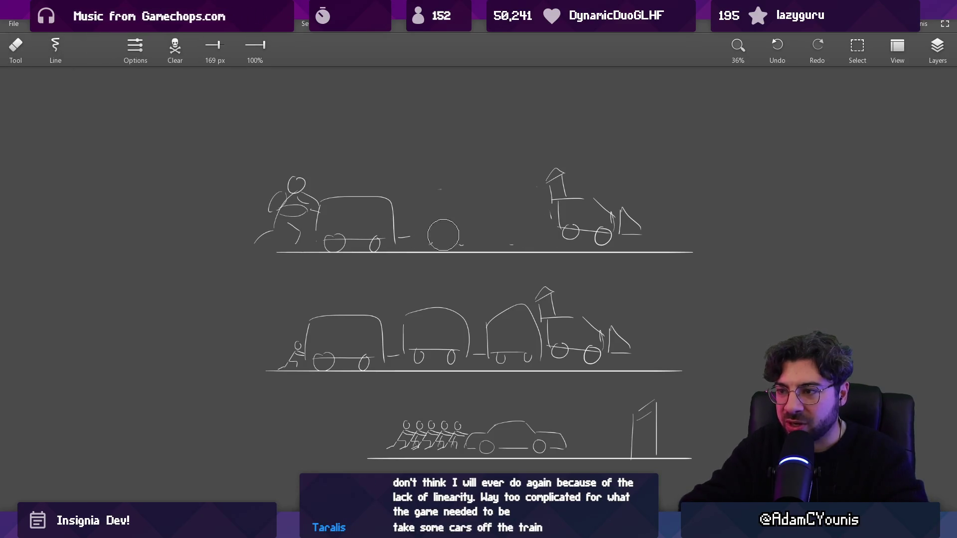
Step: Try moving the top row's locomotive left, then undo and bring the top train row back
key(l)
drag(523, 148, 524, 213)
drag(606, 251, 525, 149)
drag(489, 206, 342, 212)
key(Escape)
key(ctrl+z)
key(ctrl+z)
key(ctrl+z)
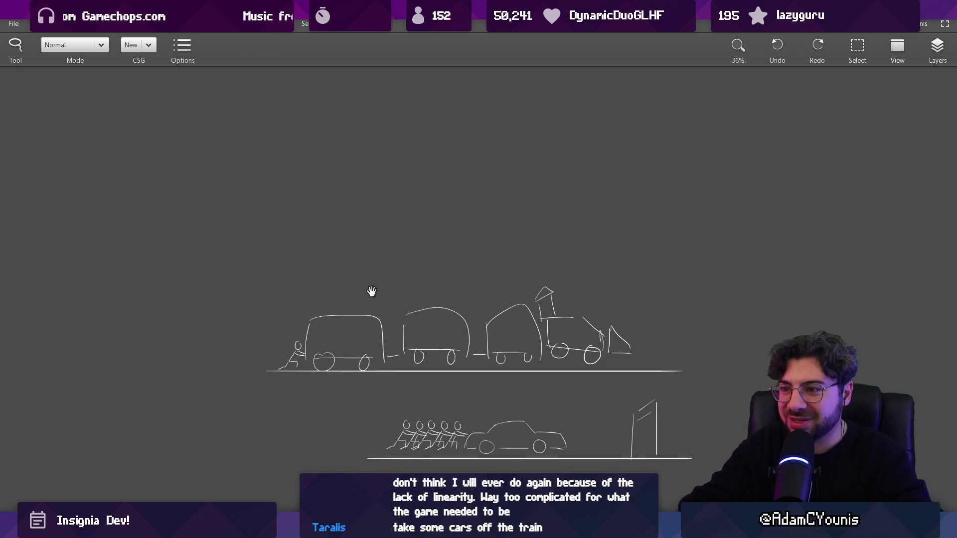
drag(372, 292, 388, 242)
key(ctrl+shift+z)
Step: Delete the Copy layer and erase the wagons from the middle train
click(937, 47)
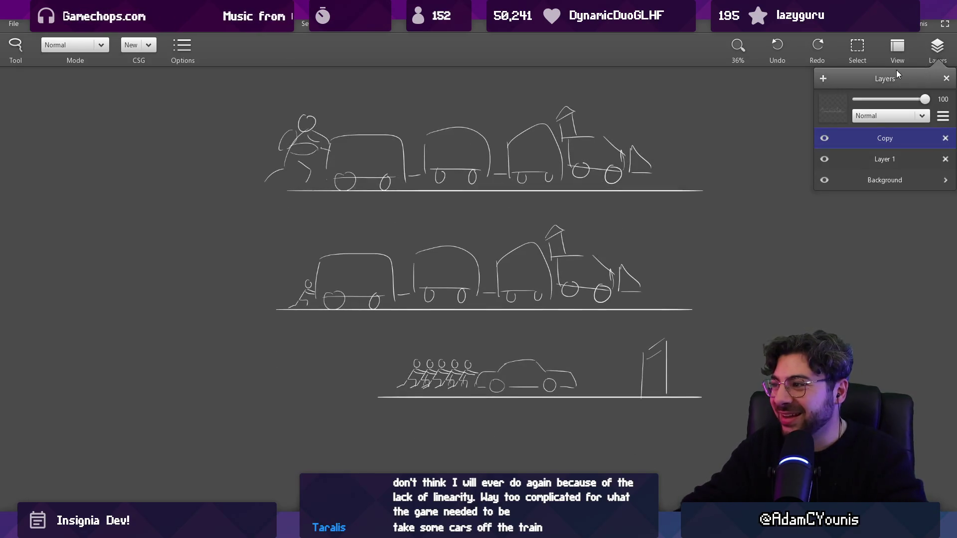
click(945, 139)
key(e)
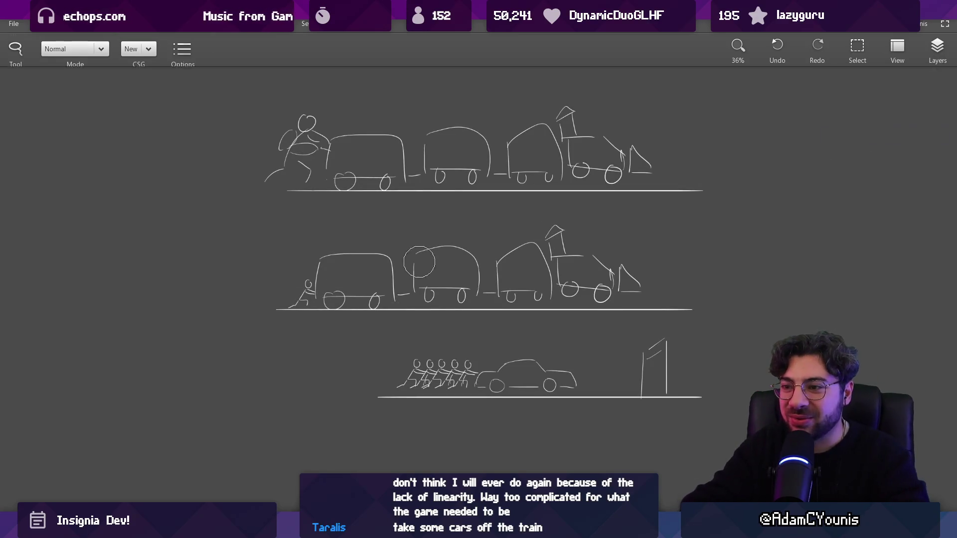
drag(428, 297, 431, 255)
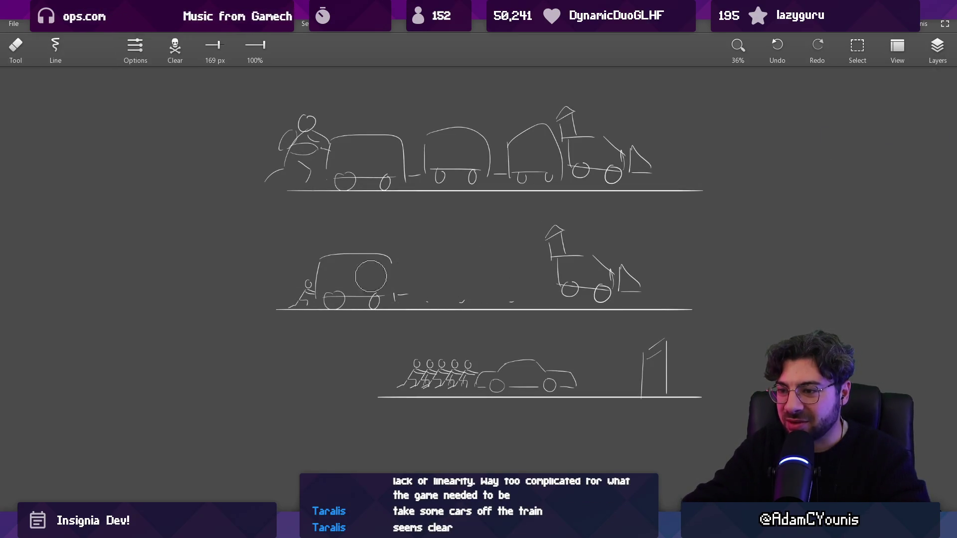
Step: Move the middle row's locomotive left onto the small pusher figure
key(s)
drag(519, 211, 665, 308)
drag(616, 288, 381, 288)
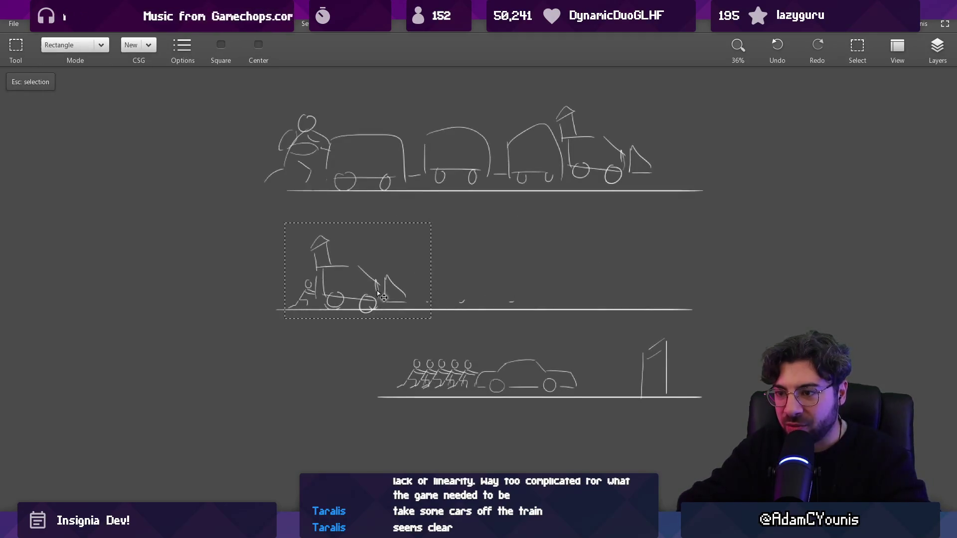
key(Escape)
key(b)
scroll(280, 241, up, 5)
Step: Move two pusher figures from the bottom row to just behind the locomotive
key(s)
drag(525, 399, 634, 474)
drag(562, 444, 374, 348)
drag(438, 331, 329, 245)
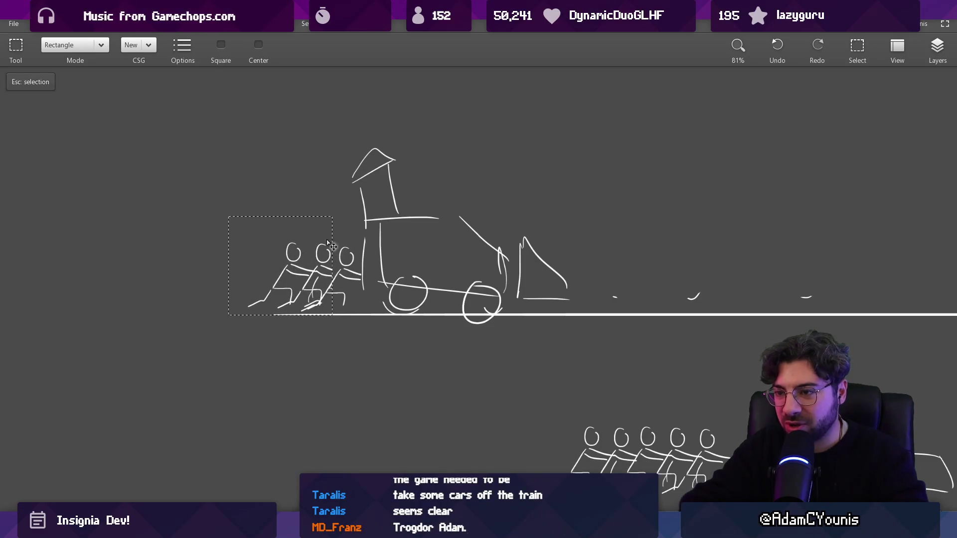
key(Escape)
scroll(360, 343, down, 5)
key(e)
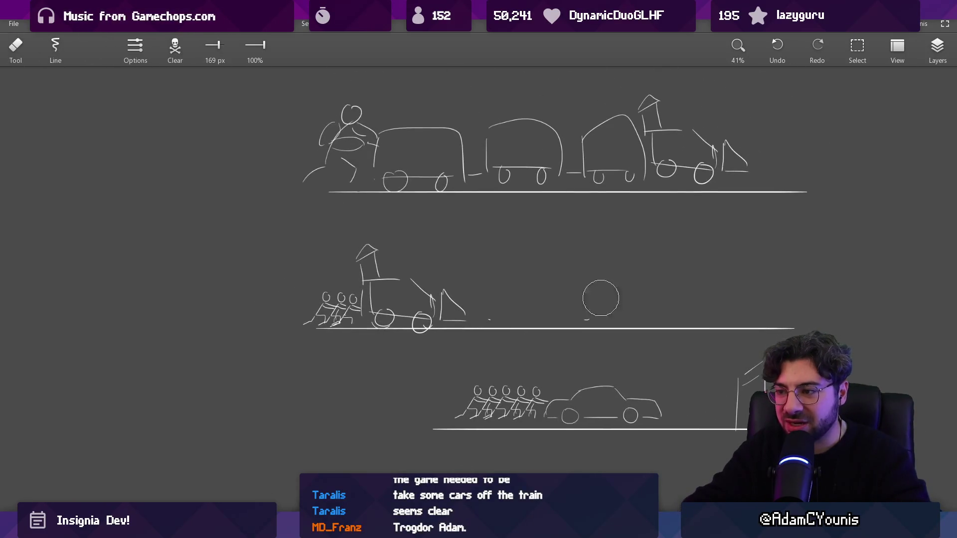
key(b)
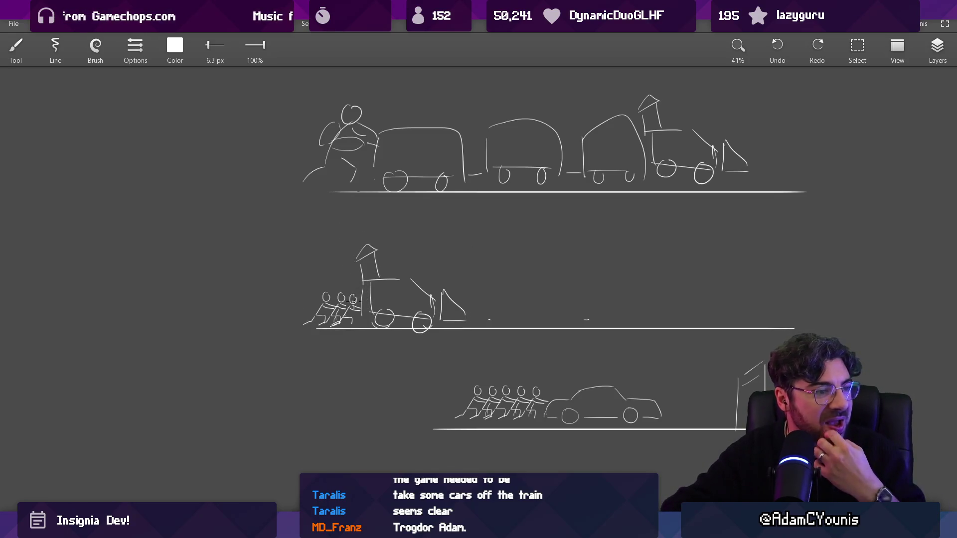
Step: Shift the locomotive's cab top right and down, then select the top train's cab
scroll(355, 293, up, 2)
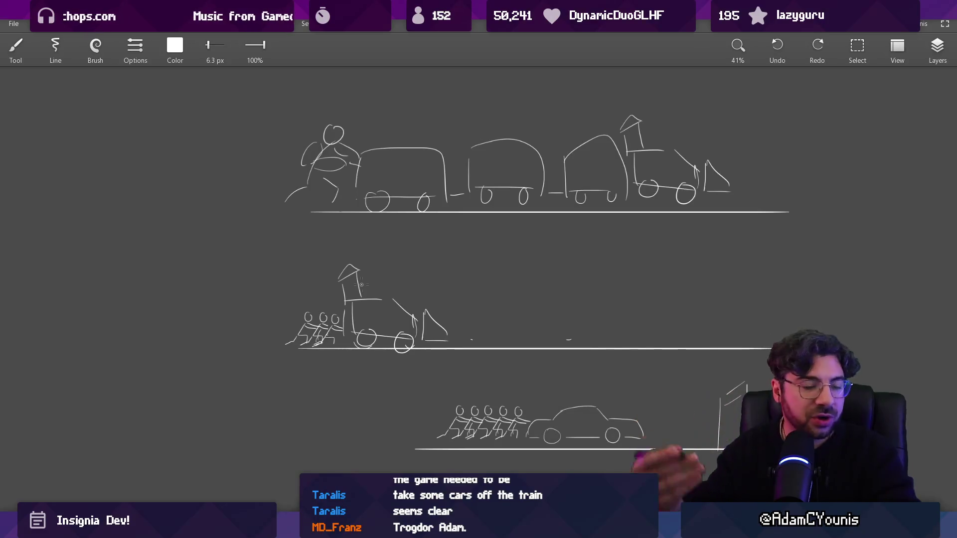
key(s)
mouse_move(328, 253)
mouse_down()
mouse_move(377, 296)
mouse_move(355, 285)
mouse_move(376, 289)
mouse_up()
key(Escape)
mouse_move(617, 108)
mouse_down()
mouse_move(653, 151)
mouse_move(648, 132)
mouse_move(656, 133)
mouse_up()
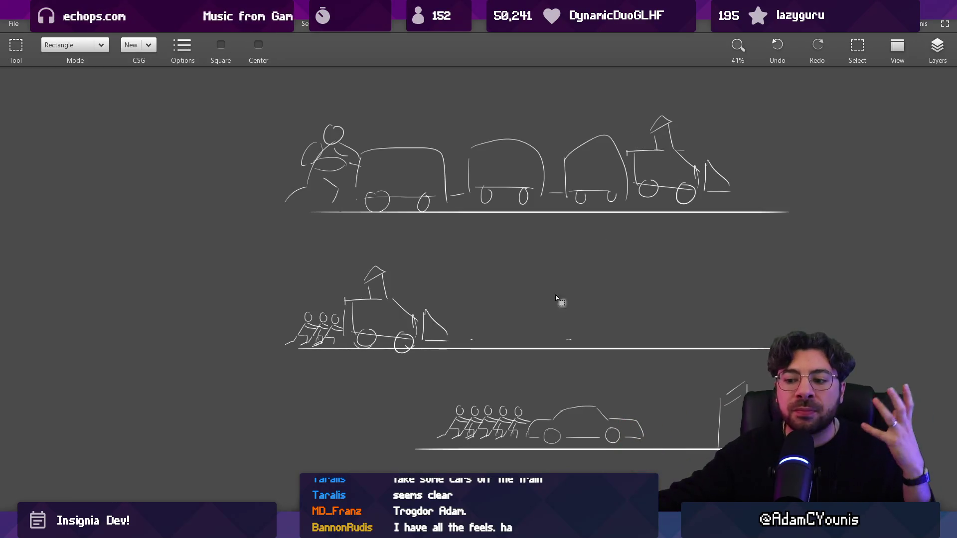
scroll(240, 286, up, 3)
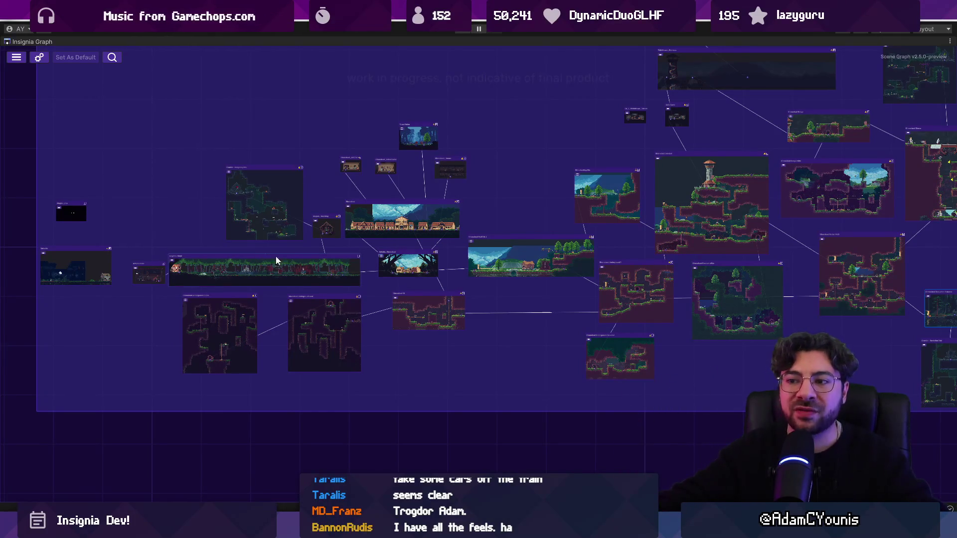
Step: Open the Ohrenstead scene from the Insignia Graph, answer the save prompt, and restore the Scene layout
scroll(399, 220, up, 10)
double_click(133, 160)
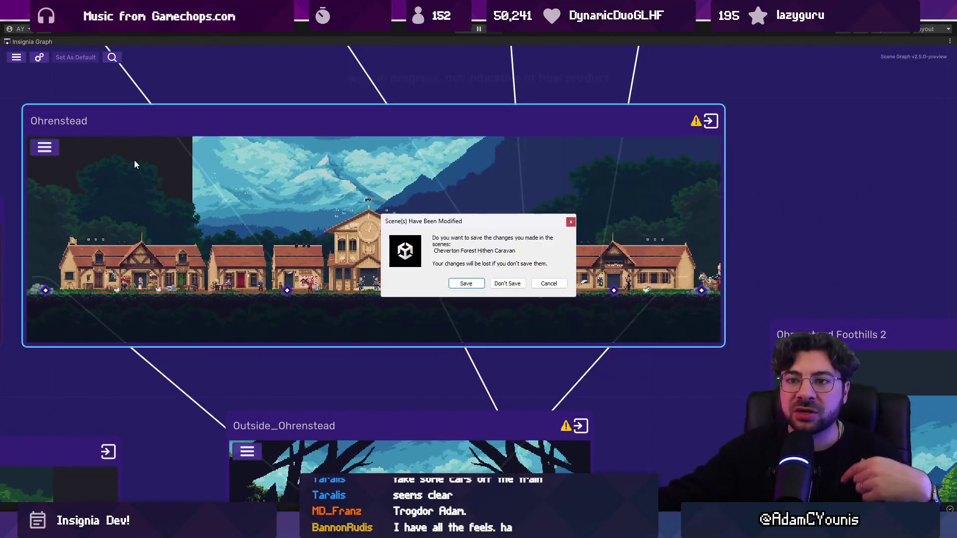
click(546, 281)
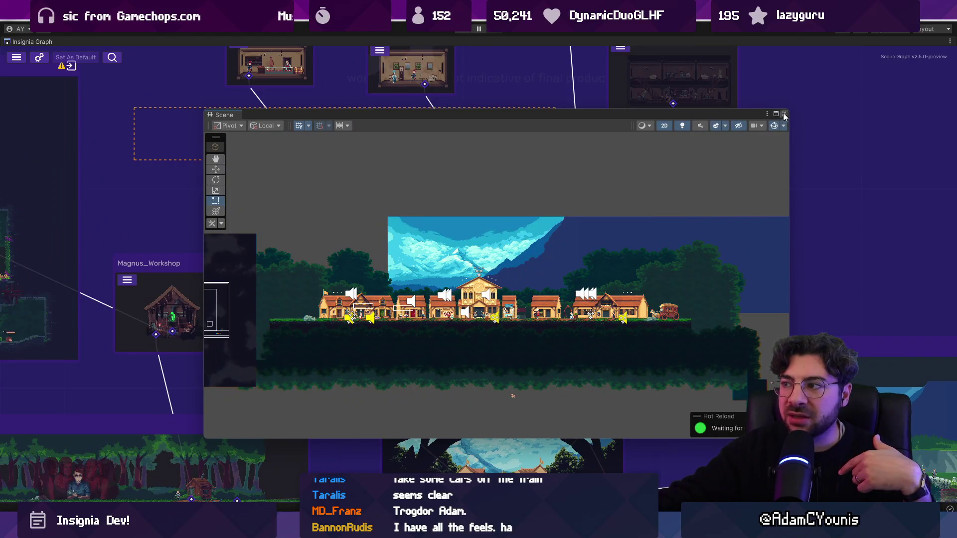
click(783, 113)
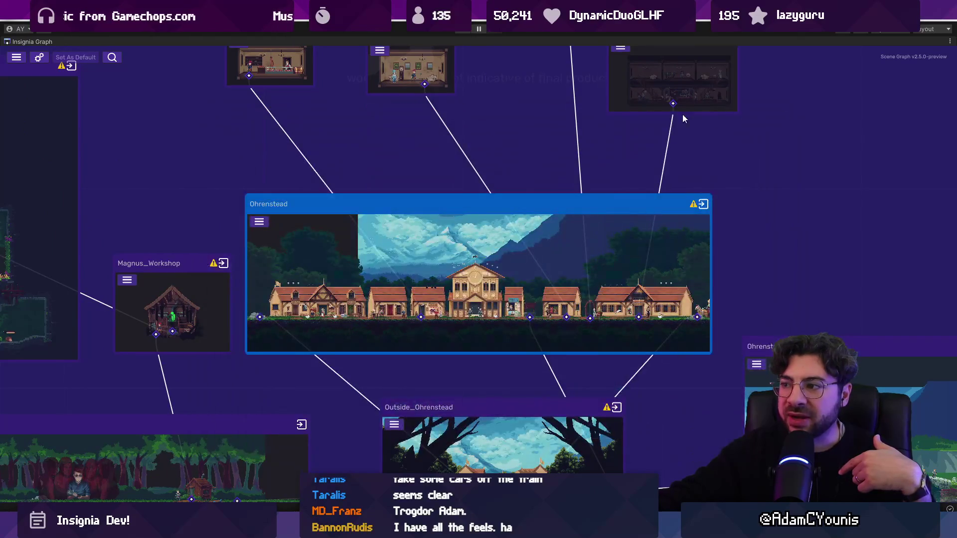
double_click(74, 41)
click(183, 41)
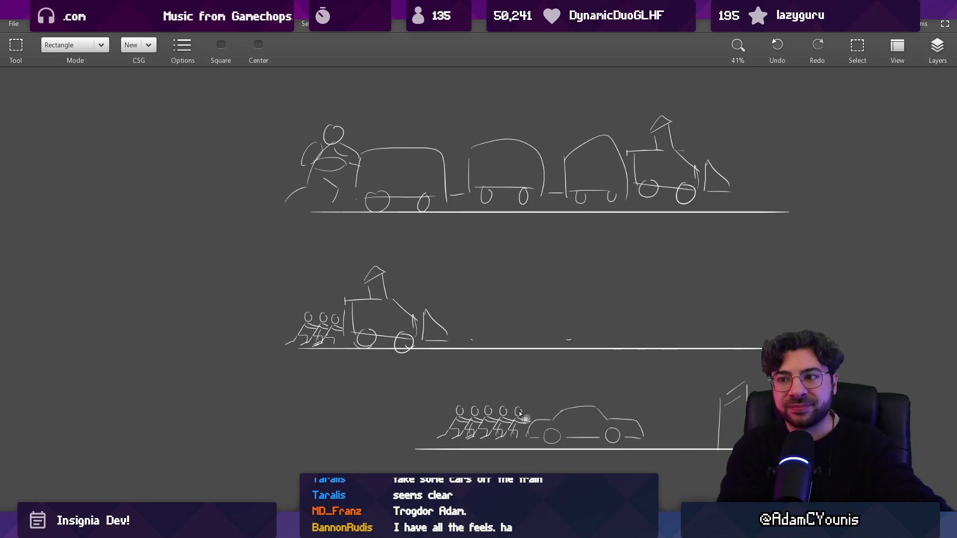
Step: Erase the stray marks along the middle ground line
key(e)
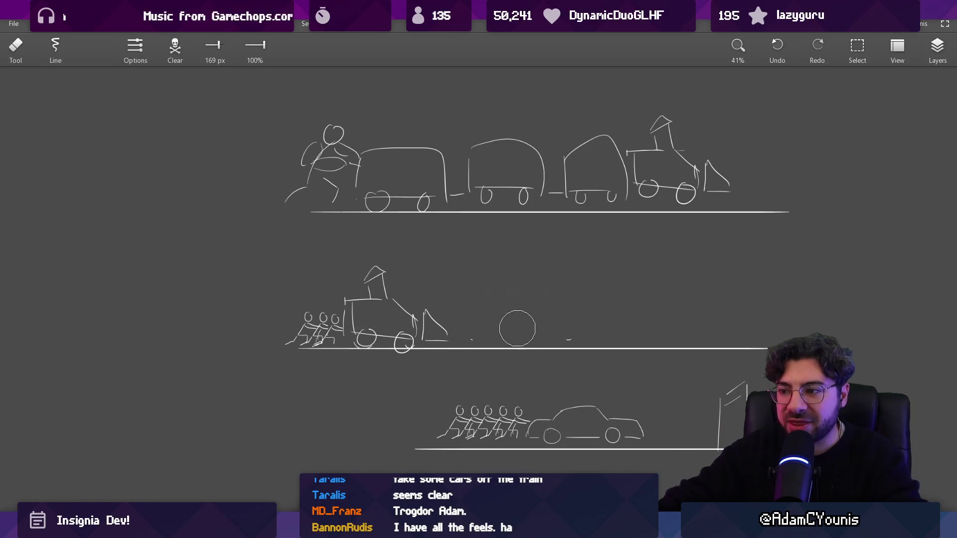
drag(470, 335, 613, 326)
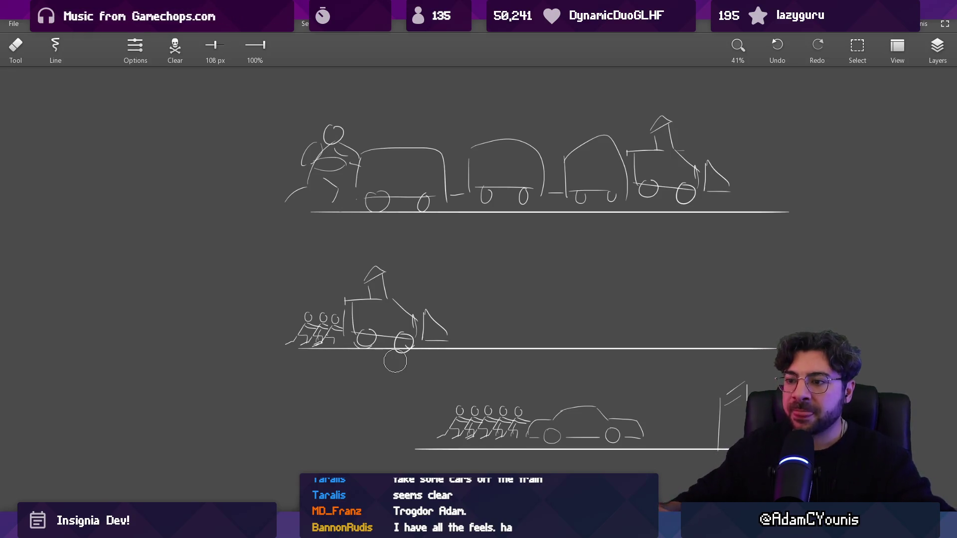
drag(395, 361, 384, 301)
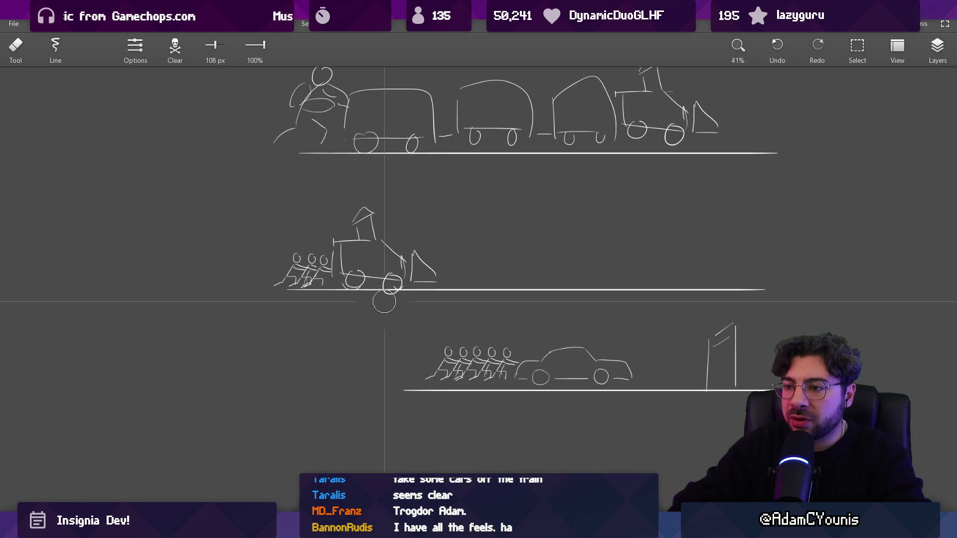
Step: Shrink the brush to 34 px and undo the circle and arc drawn over the trains
key(bracketleft)
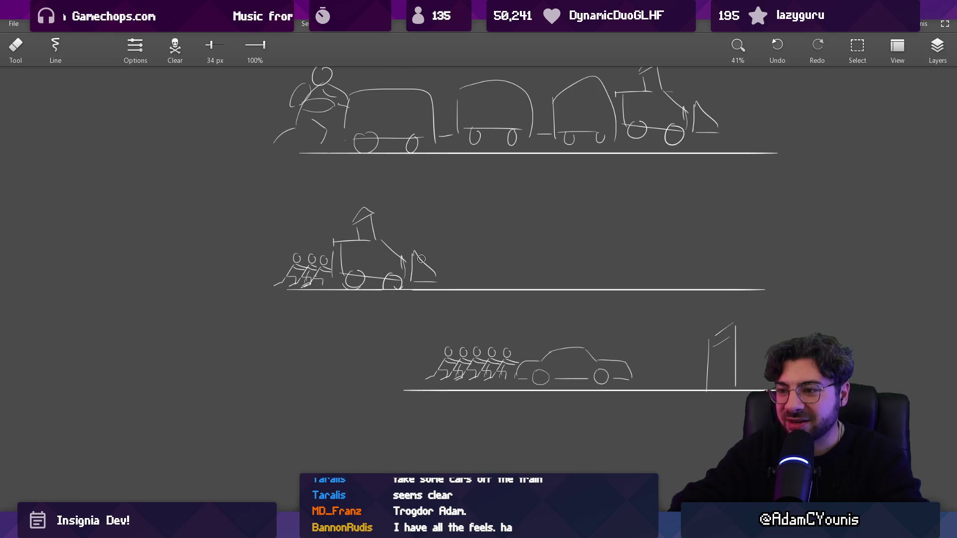
scroll(429, 264, down, 3)
drag(430, 270, 429, 270)
scroll(406, 257, up, 3)
key(b)
mouse_move(299, 131)
mouse_down()
mouse_move(243, 194)
mouse_move(299, 128)
mouse_up()
key(ctrl+z)
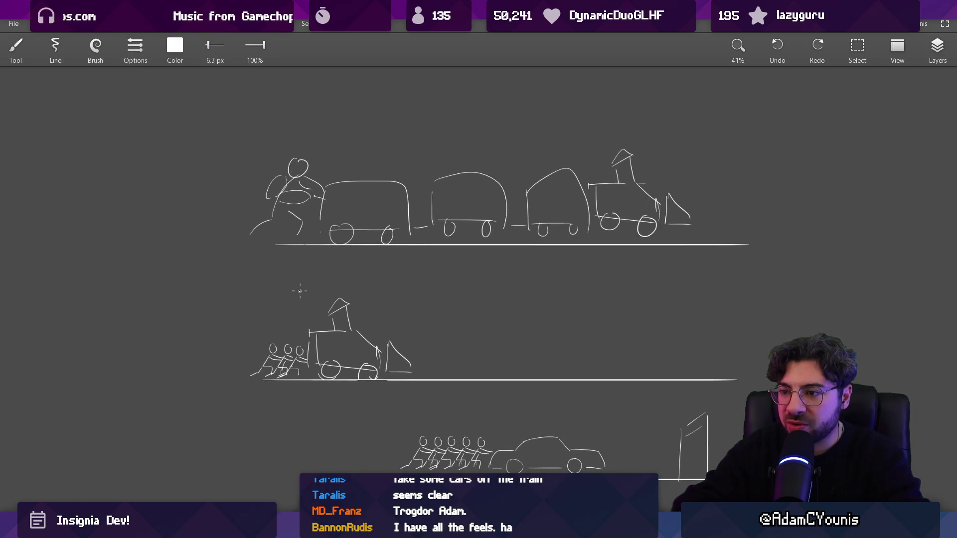
key(ctrl+z)
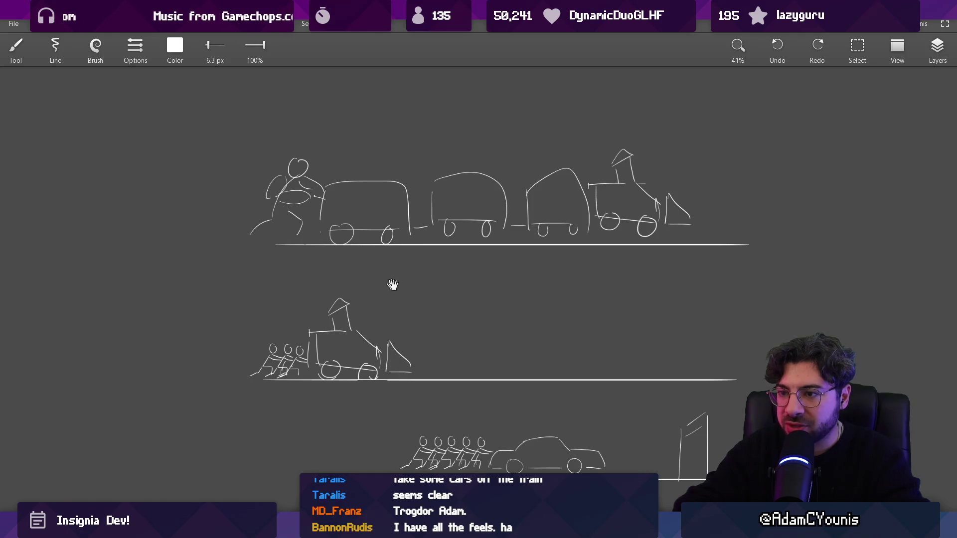
Step: Delete the middle train sketch, then undo to bring it back
drag(393, 285, 318, 211)
scroll(348, 249, down, 2)
key(m)
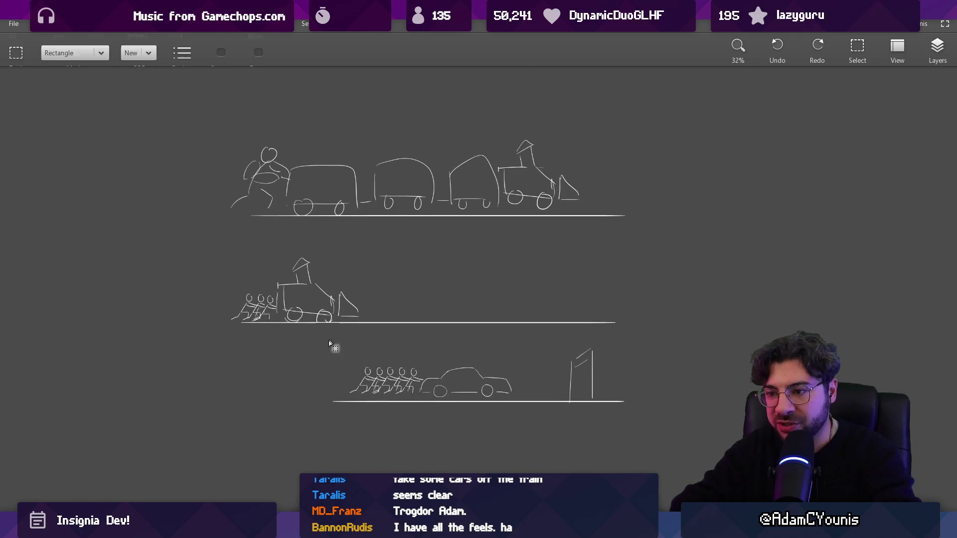
mouse_move(241, 255)
mouse_down()
mouse_move(675, 318)
mouse_move(647, 313)
mouse_up()
key(Delete)
key(ctrl+z)
key(ctrl+z)
key(ctrl+z)
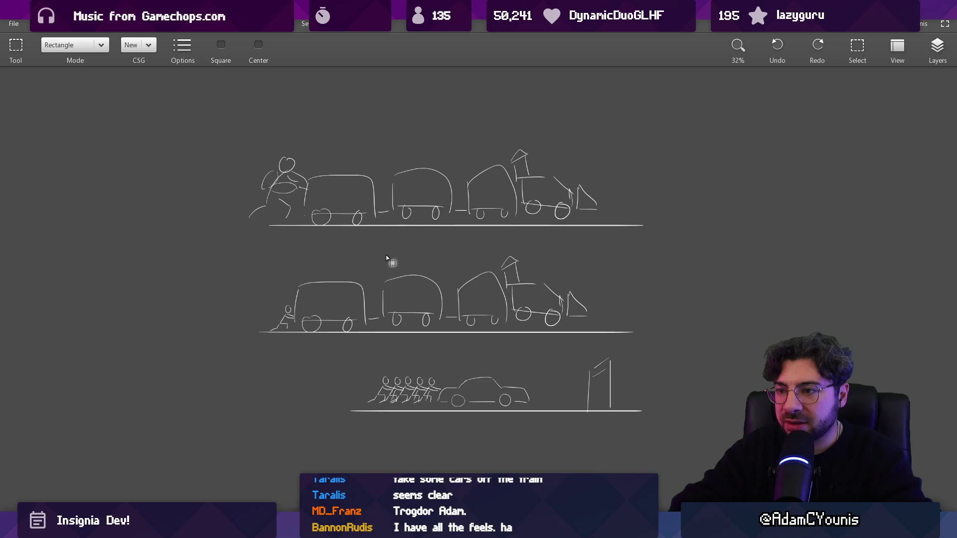
key(ctrl+z)
key(ctrl+z)
key(ctrl+z)
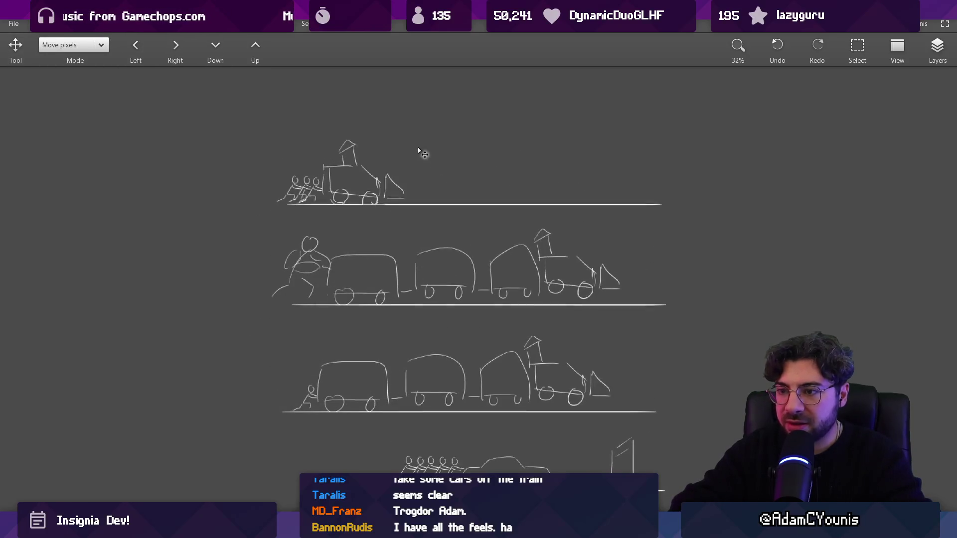
Step: Remove the Copy layer and move the top two sketch rows upward
click(936, 55)
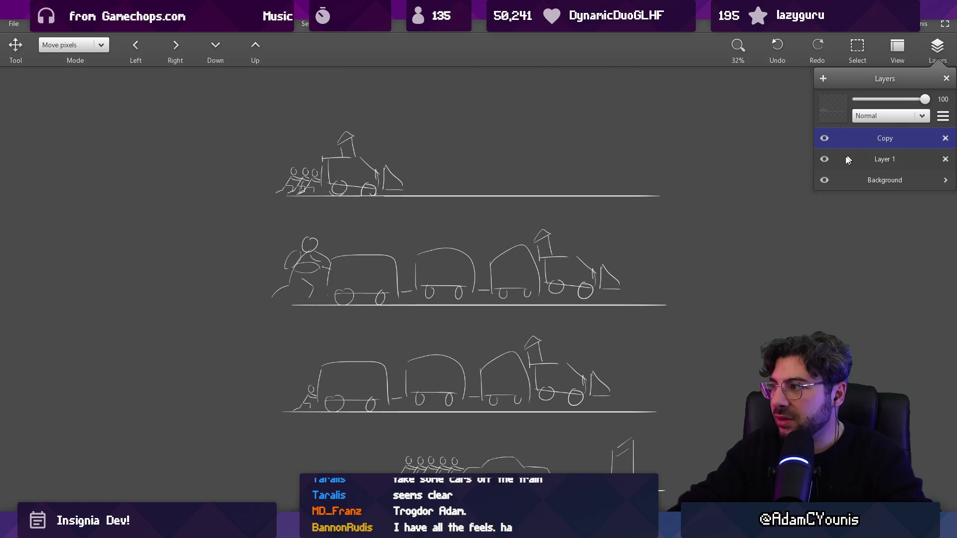
click(939, 137)
scroll(494, 239, down, 2)
scroll(493, 239, up, 1)
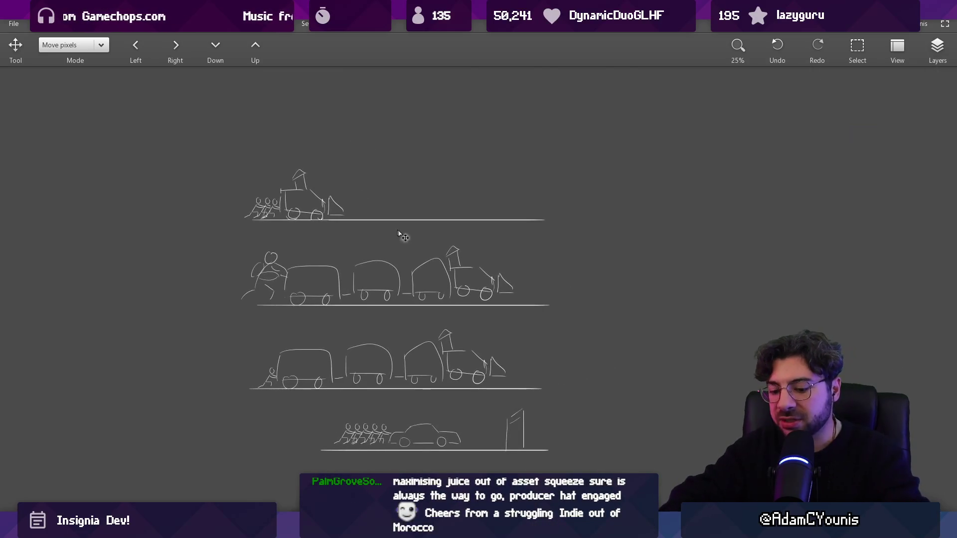
key(m)
drag(241, 324, 600, 149)
drag(456, 264, 476, 194)
key(Escape)
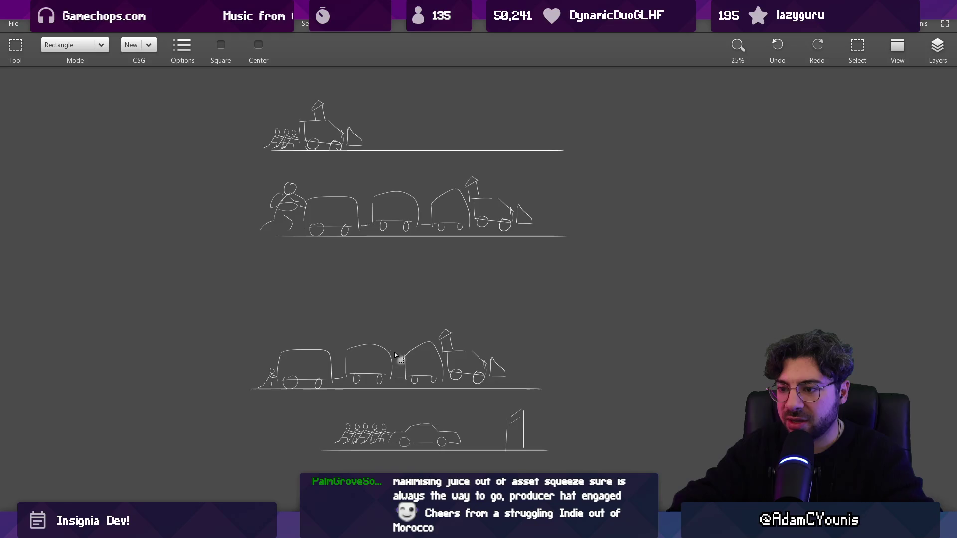
scroll(483, 334, down, 3)
Step: Brush a downhill slope on the third train's ground and move that train up about 120 px
key(e)
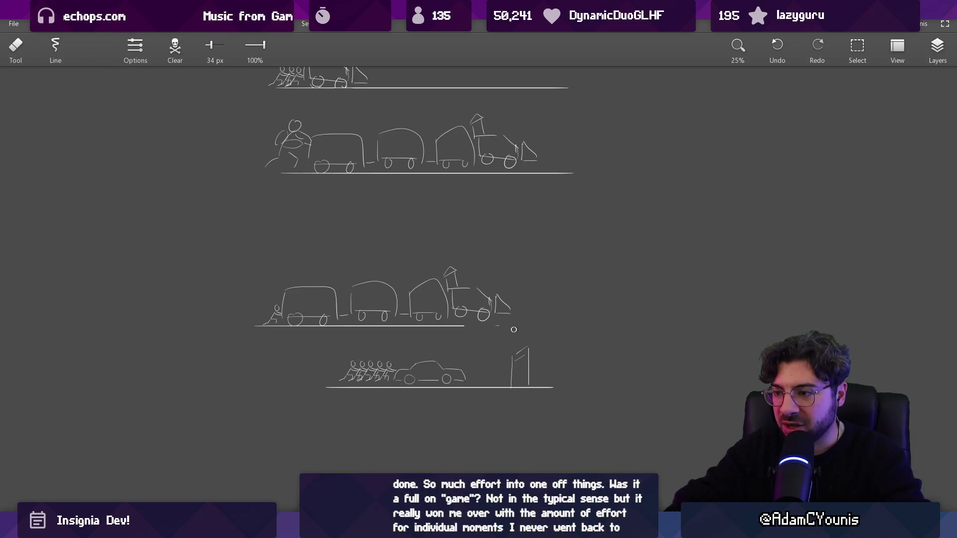
key(b)
key(l)
mouse_move(299, 247)
mouse_down()
mouse_move(263, 265)
mouse_move(427, 331)
mouse_up()
drag(300, 248, 414, 339)
drag(537, 349, 537, 349)
mouse_move(620, 377)
mouse_down()
mouse_move(213, 289)
mouse_move(227, 313)
mouse_move(295, 337)
mouse_move(459, 336)
mouse_move(451, 276)
mouse_up()
key(Escape)
mouse_move(449, 242)
mouse_down()
mouse_move(449, 281)
mouse_move(438, 280)
mouse_up()
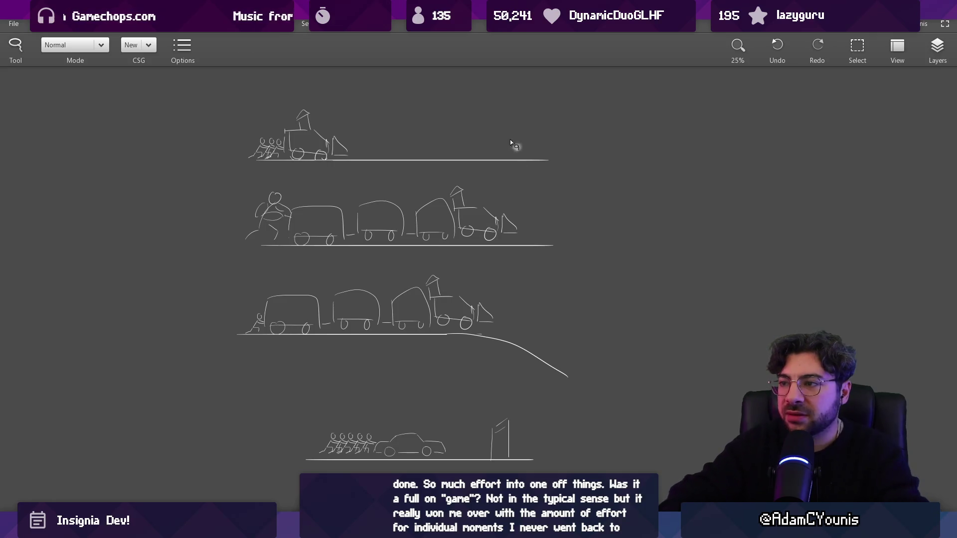
key(b)
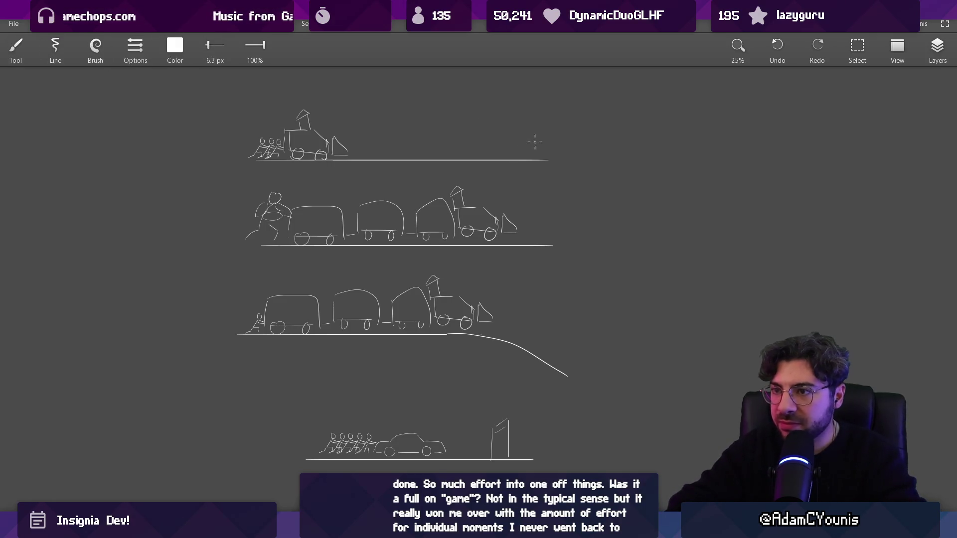
key(e)
drag(380, 162, 568, 164)
key(s)
drag(244, 176, 386, 89)
drag(340, 121, 377, 121)
key(ctrl+z)
key(ctrl+z)
key(ctrl+z)
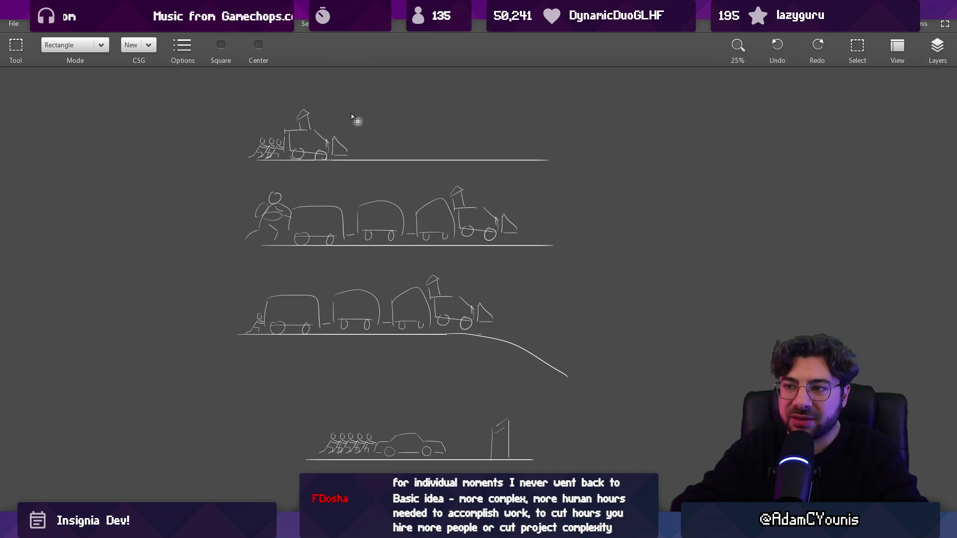
key(b)
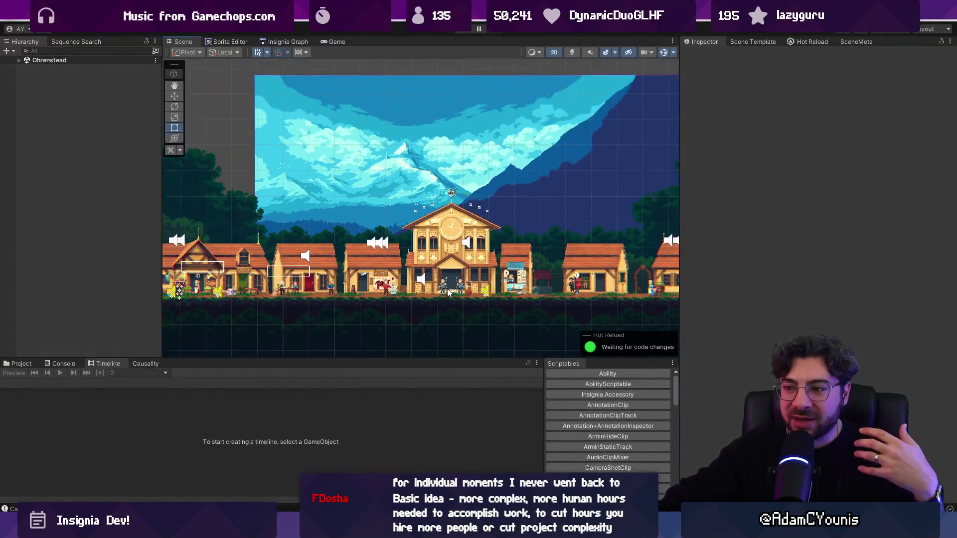
Step: Zoom the Ohrenstead Scene view and widen the Hierarchy panel slightly before returning to the sketches
scroll(392, 262, up, 1)
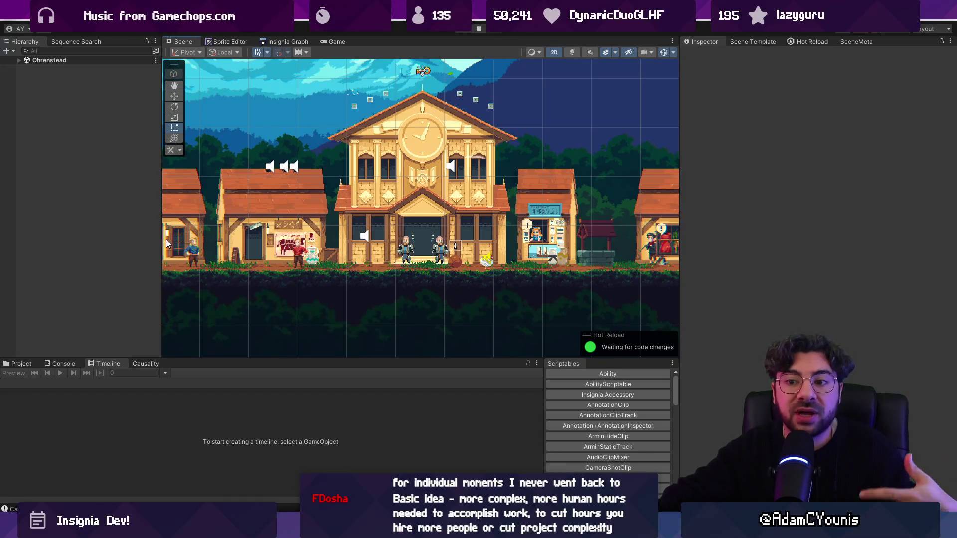
drag(162, 239, 182, 240)
scroll(242, 263, down, 1)
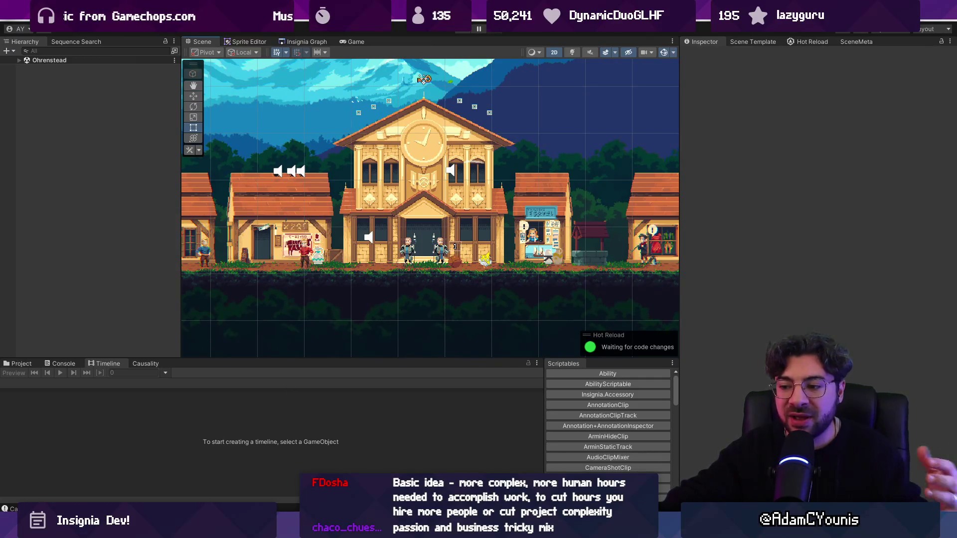
click(447, 529)
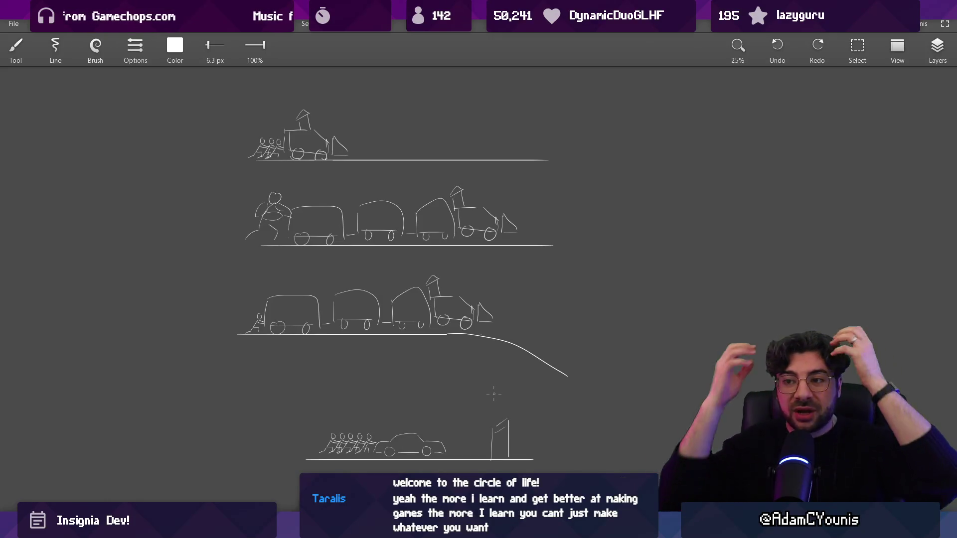
Step: Scroll the canvas to view the four stacked train sketch rows
scroll(372, 273, up, 1)
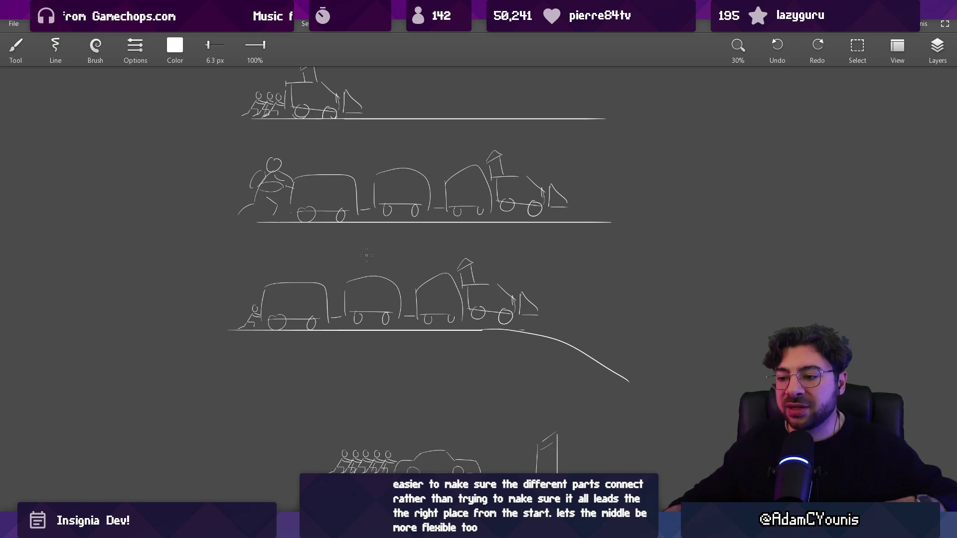
key(alt+Tab)
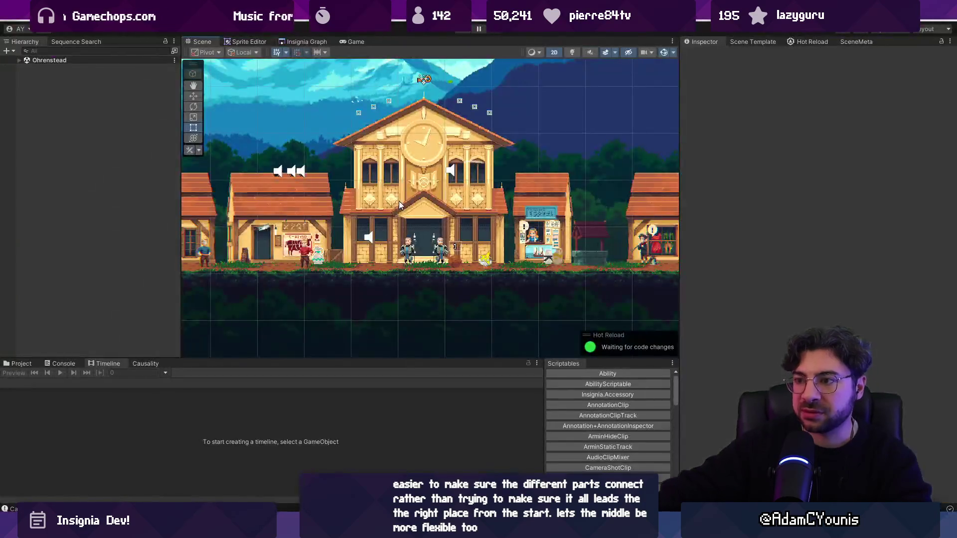
Step: Show the zoomed-out Insignia Graph, narrowing the Hierarchy and widening the graph view
click(249, 42)
click(306, 42)
scroll(386, 184, down, 6)
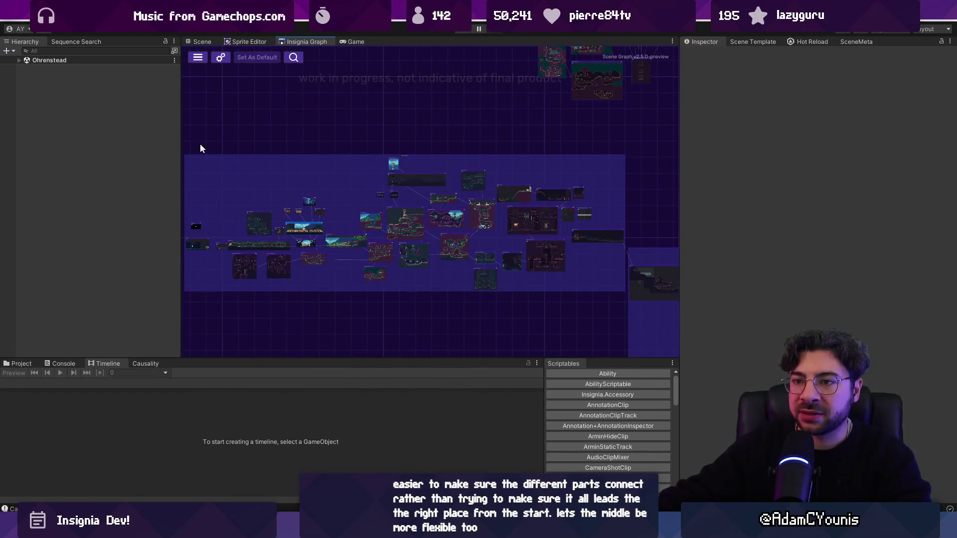
mouse_move(180, 138)
mouse_down()
mouse_move(123, 138)
mouse_move(143, 139)
mouse_up()
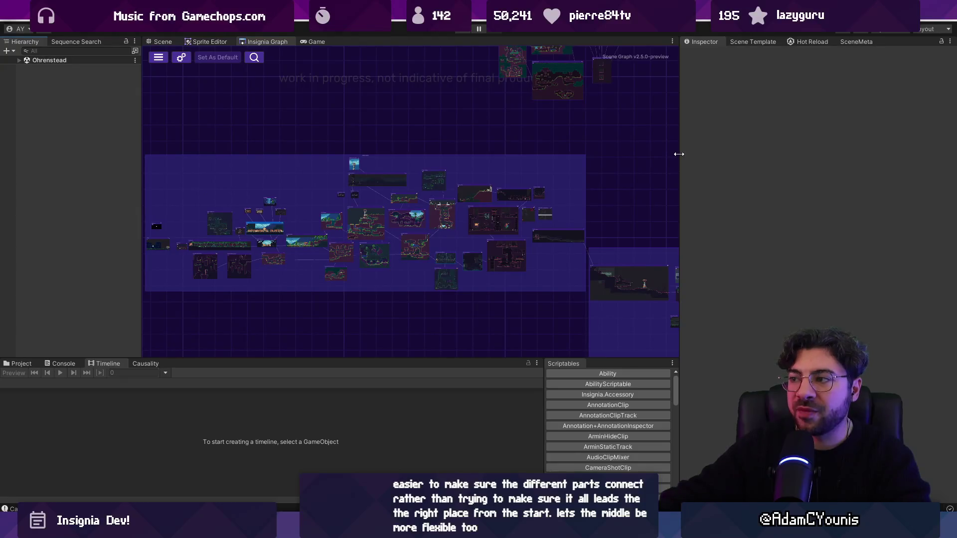
drag(679, 154, 775, 154)
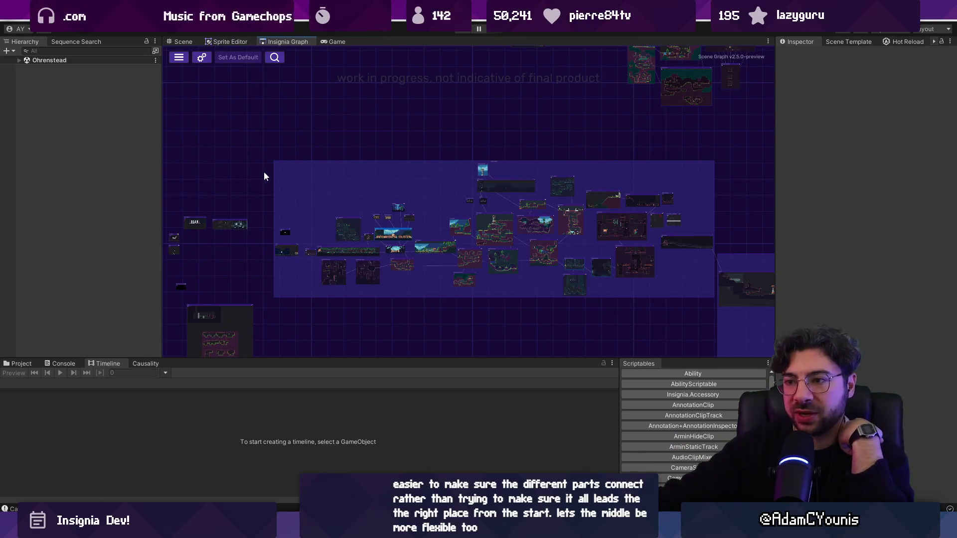
drag(728, 319, 715, 317)
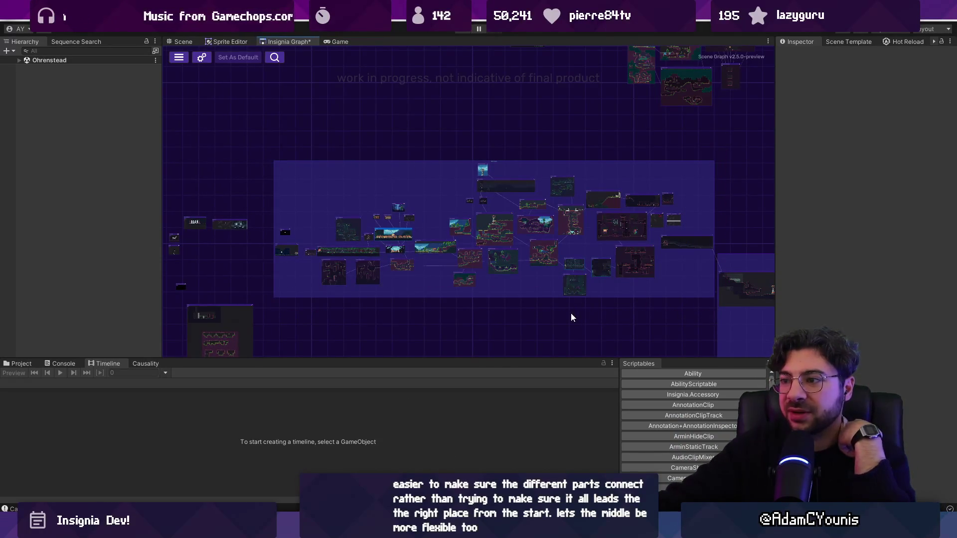
mouse_move(447, 524)
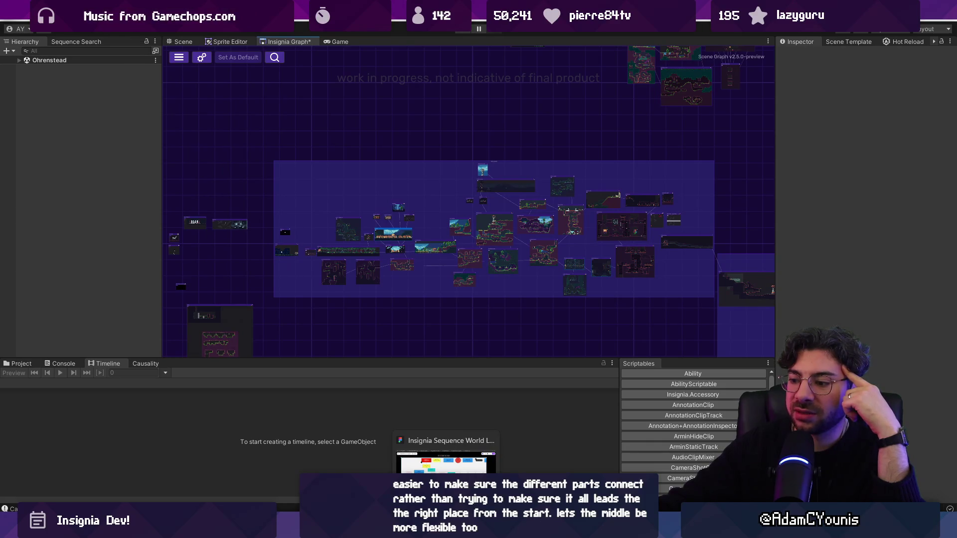
click(446, 463)
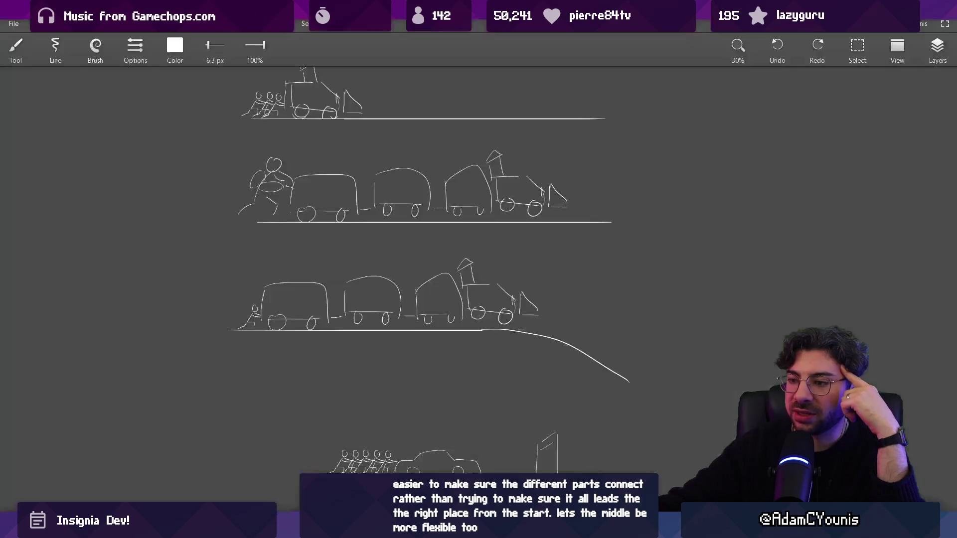
Step: Move the bottom car-and-flag sketch left and up, then alt-tab to Unity
scroll(453, 440, down, 2)
key(s)
drag(341, 407, 561, 478)
drag(517, 458, 454, 441)
key(Escape)
key(b)
scroll(399, 422, up, 2)
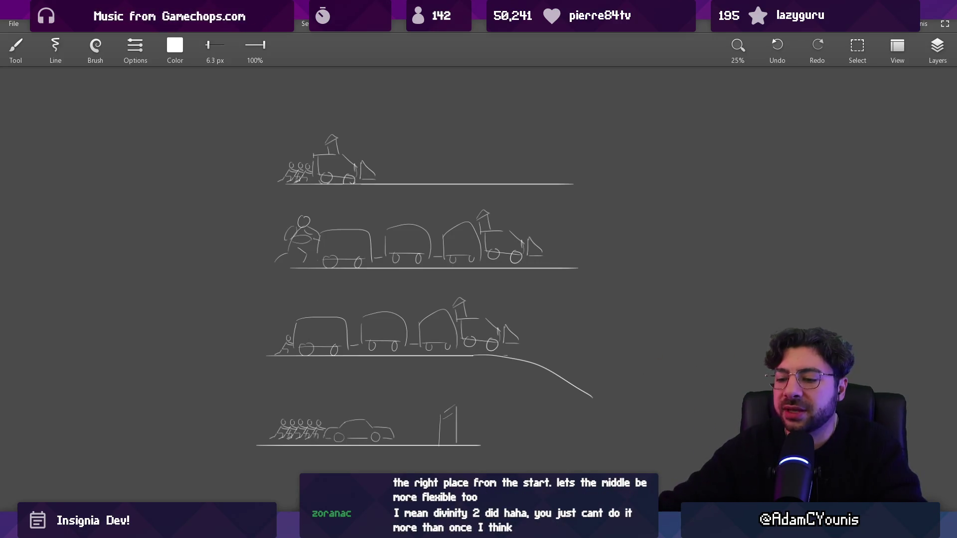
key(alt+Tab)
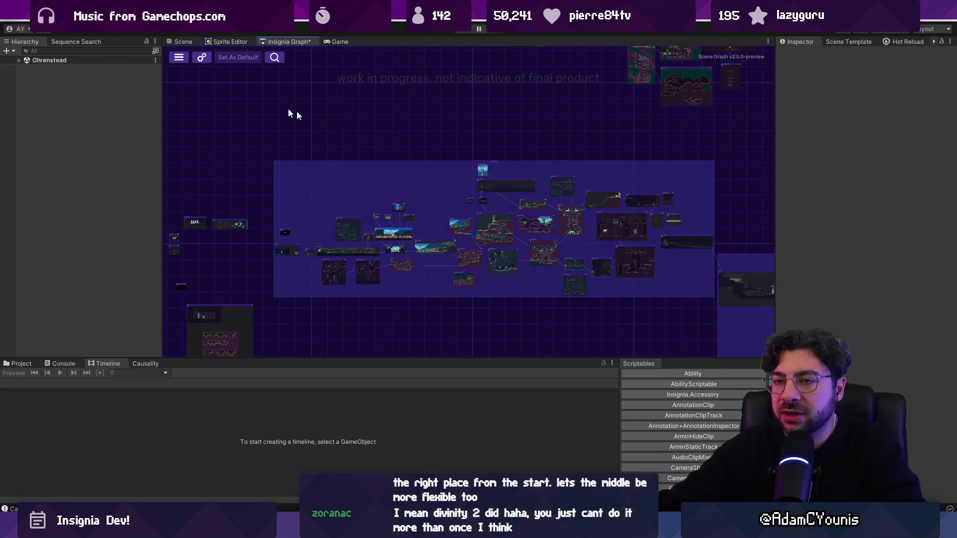
Step: Zoom into the Insignia Graph and open the Cheverton Forest Hithen Caravan scene node
scroll(555, 199, up, 5)
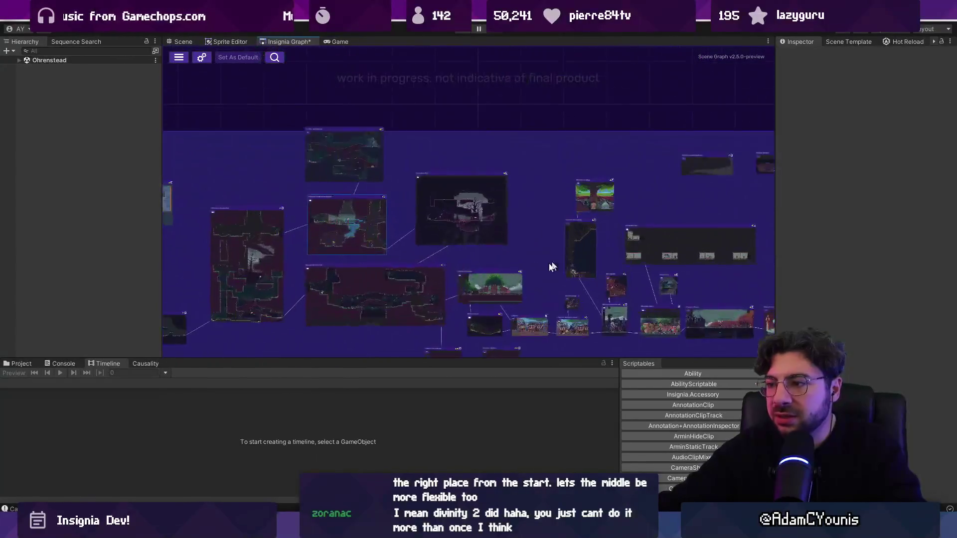
scroll(316, 230, up, 3)
double_click(339, 237)
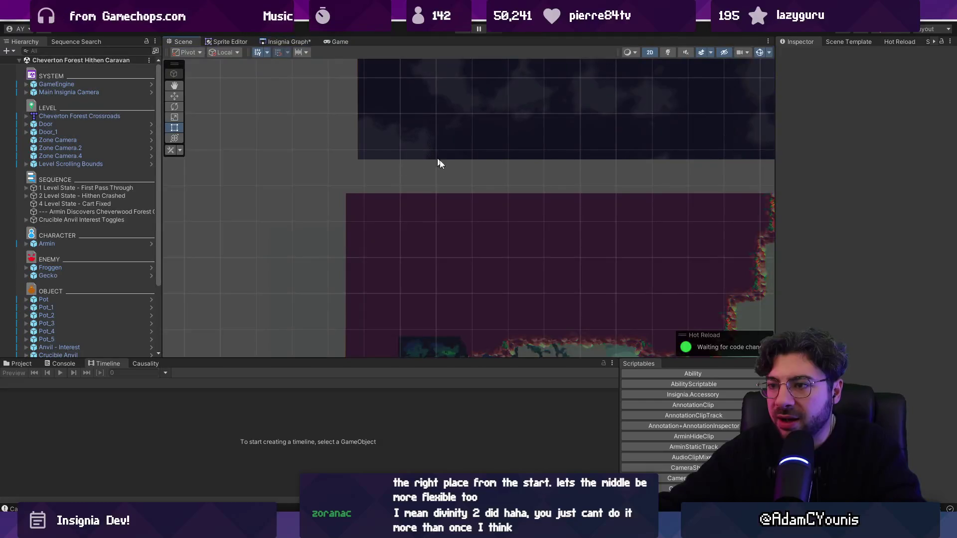
Step: Frame the forest level in the Scene view and select 1 Level State - First Pass Through
scroll(432, 157, down, 5)
drag(537, 292, 478, 214)
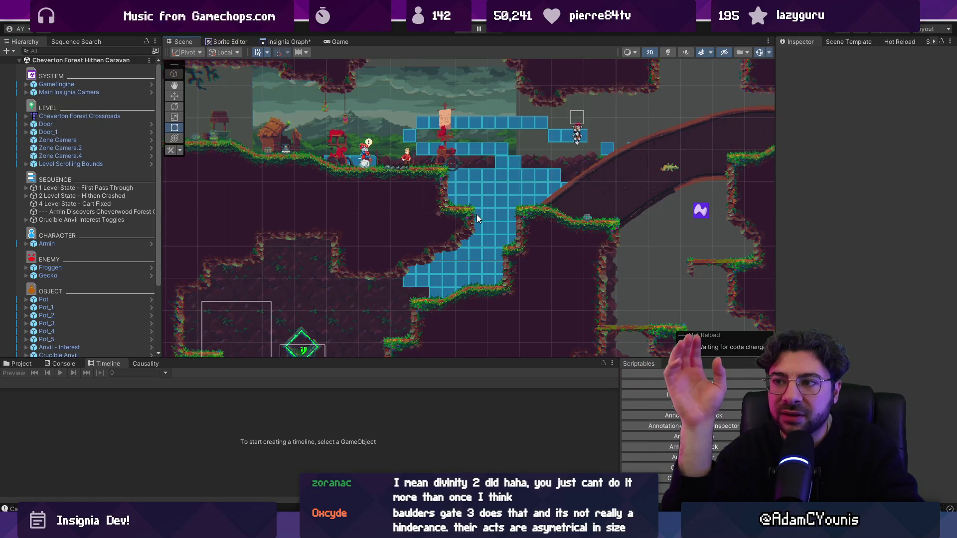
click(73, 187)
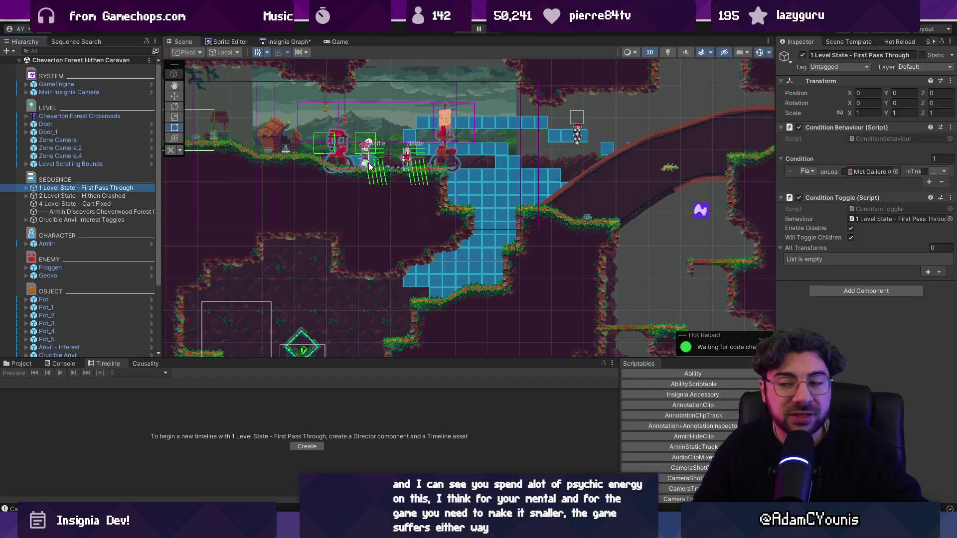
Step: Select the Crucible Anvil to show its Transform and Little Forge Menu in the Inspector
drag(285, 116, 477, 172)
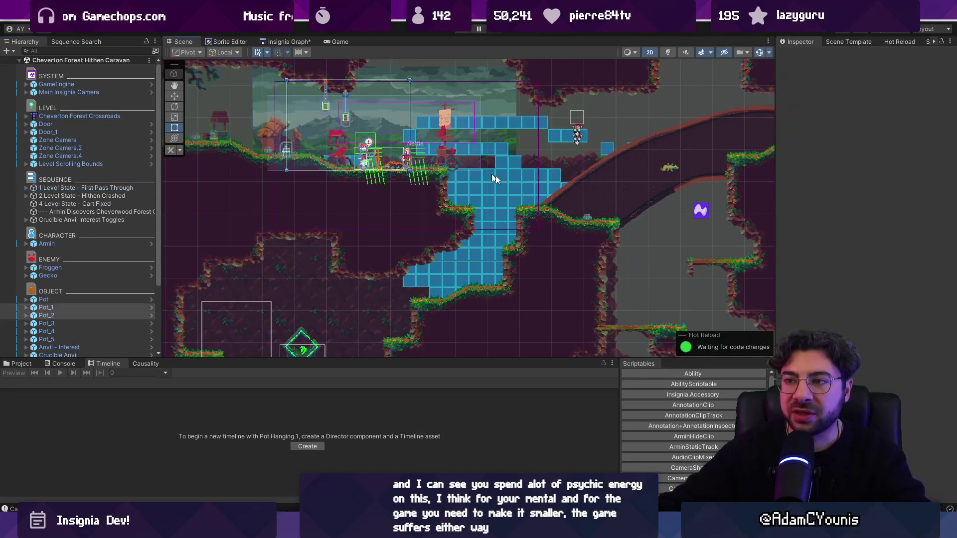
click(654, 237)
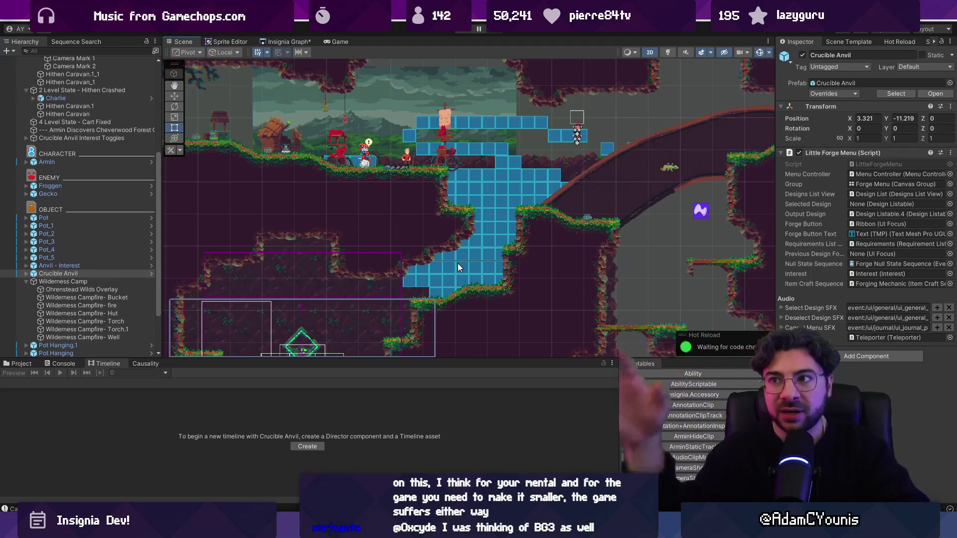
key(alt+Tab)
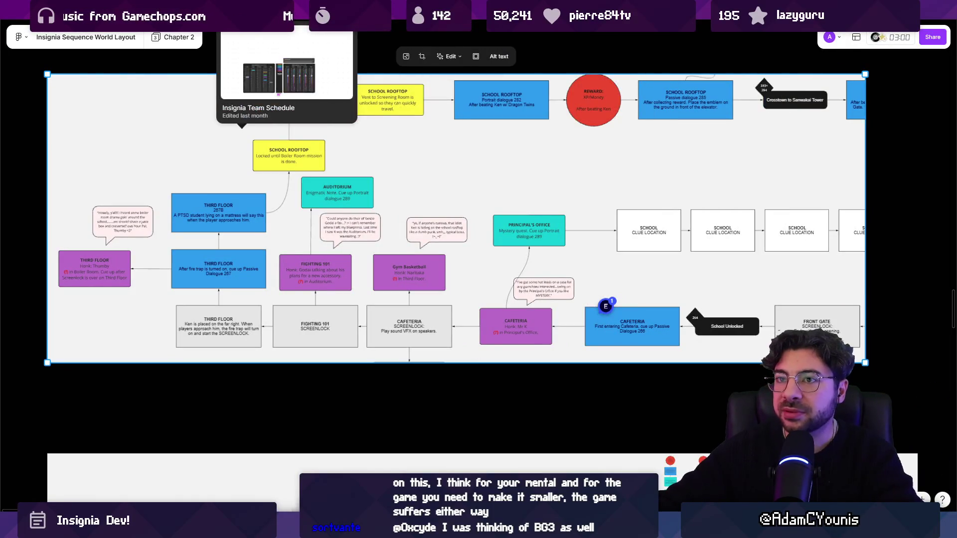
click(702, 22)
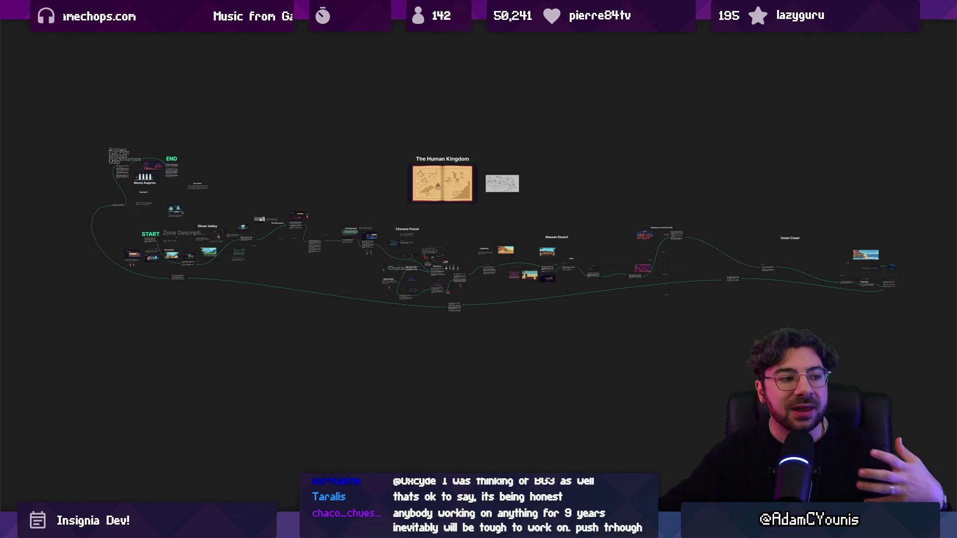
key(alt+Tab)
scroll(354, 221, down, 3)
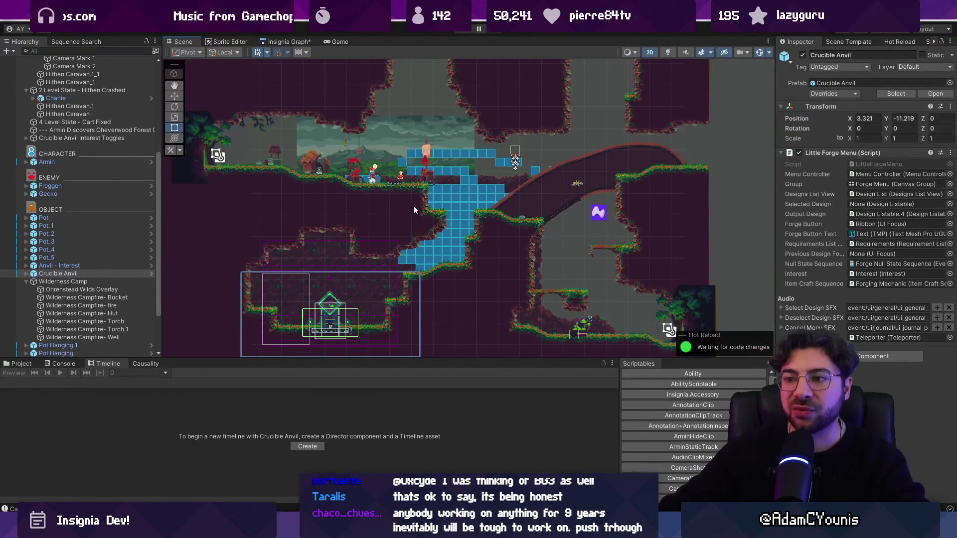
Step: Collapse 1 Level State - First Pass Through and 2 Level State - Hithen Crashed, then return to the train sketches
scroll(432, 191, up, 2)
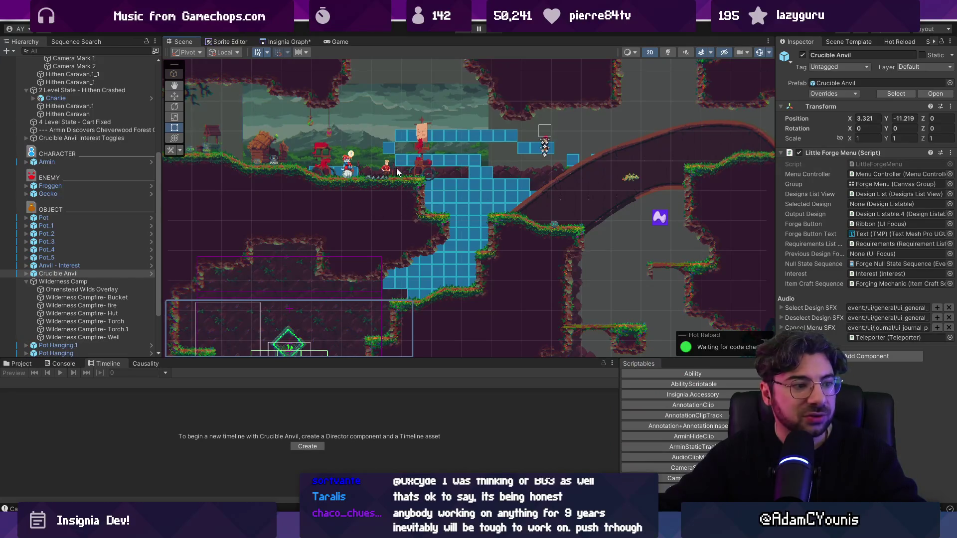
scroll(396, 168, up, 3)
scroll(70, 124, up, 5)
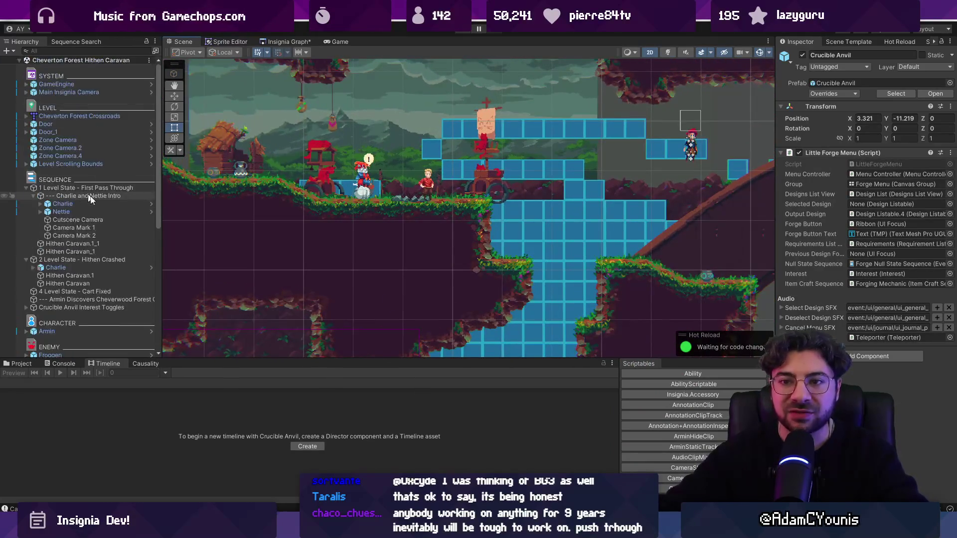
click(26, 188)
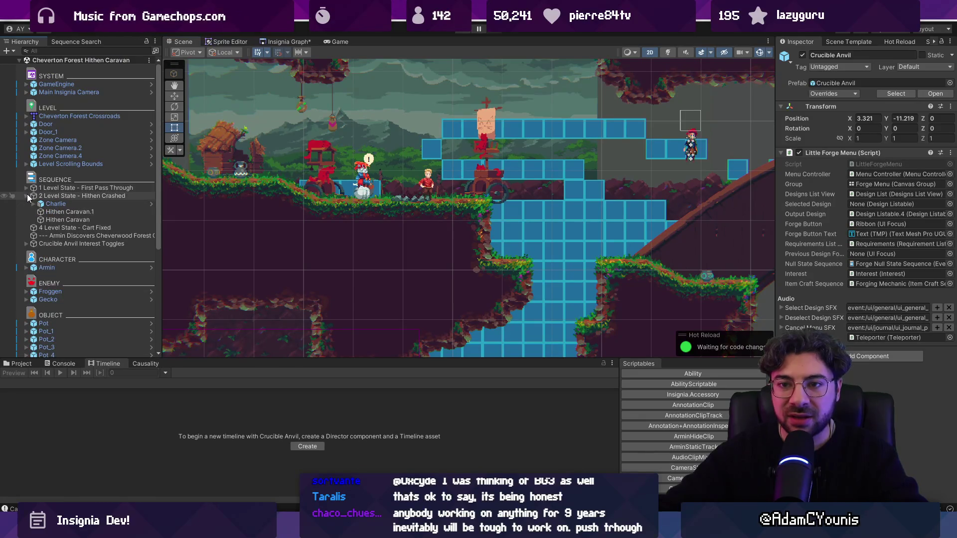
click(27, 195)
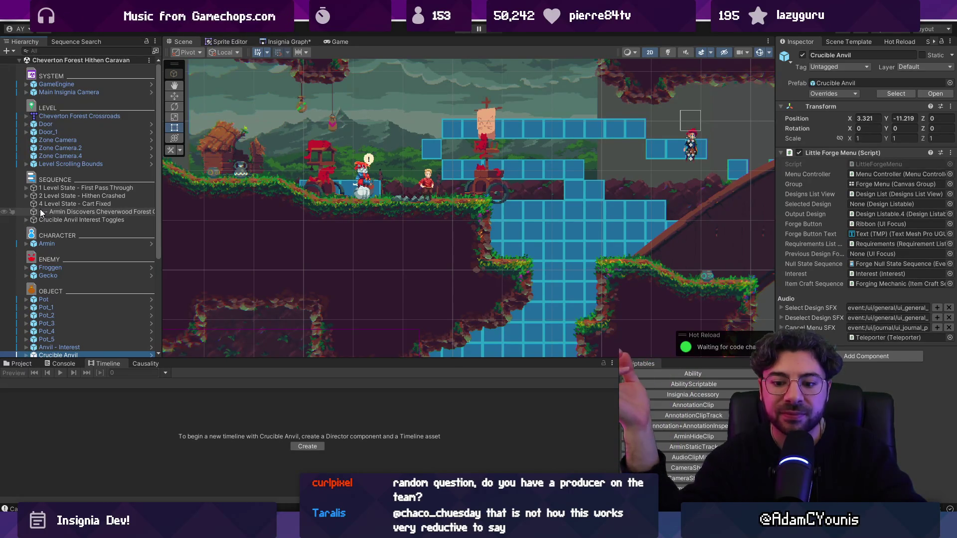
key(alt+Tab)
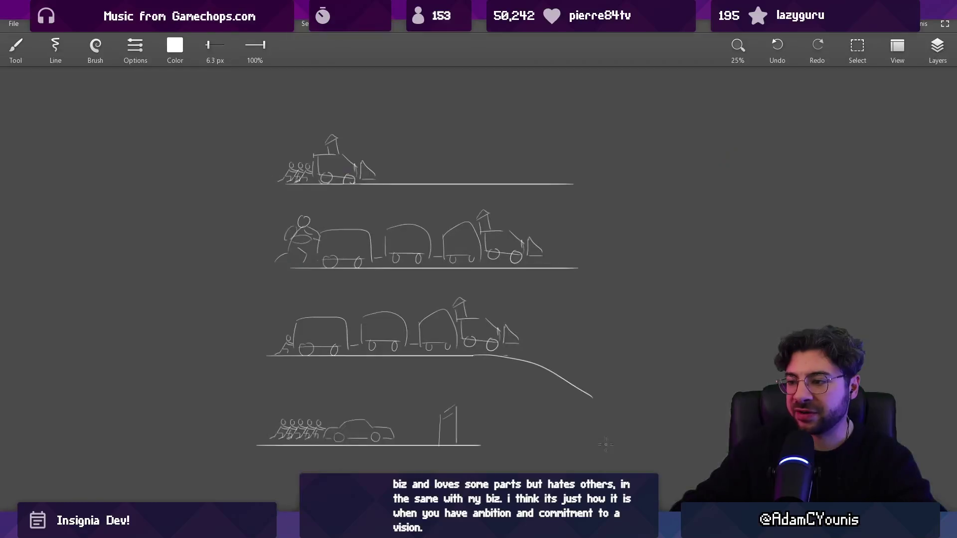
Step: Draw a horizontal stem fanning into branches, with a circle marking the junction
mouse_move(401, 272)
mouse_down()
mouse_move(544, 272)
mouse_move(470, 274)
mouse_move(617, 163)
mouse_up()
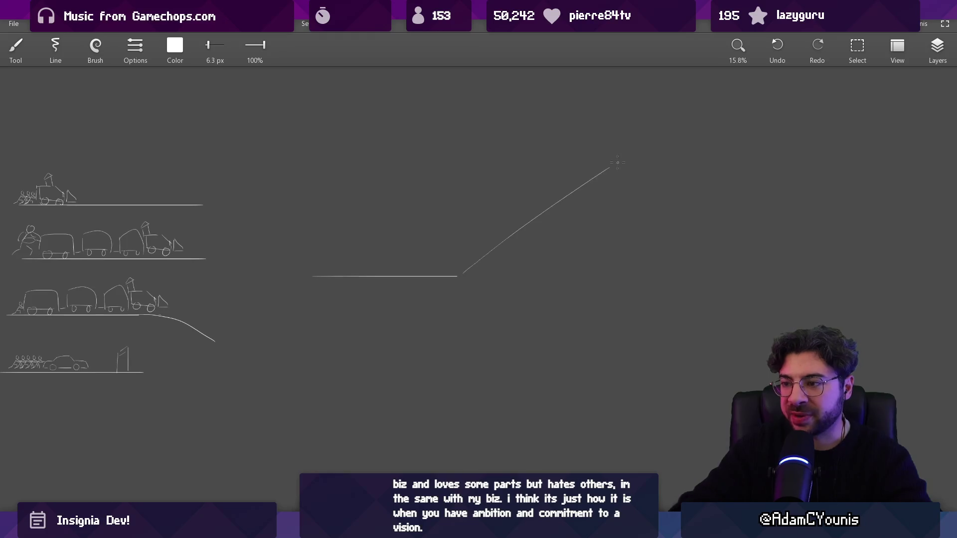
mouse_move(459, 291)
mouse_down()
mouse_move(561, 455)
mouse_move(658, 381)
mouse_up()
drag(476, 278, 681, 220)
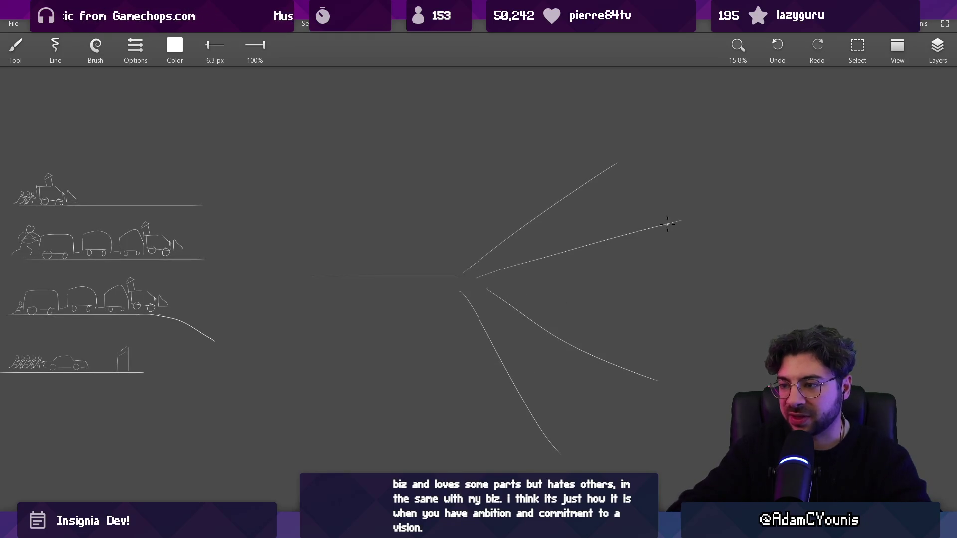
drag(532, 276, 504, 185)
drag(368, 252, 384, 256)
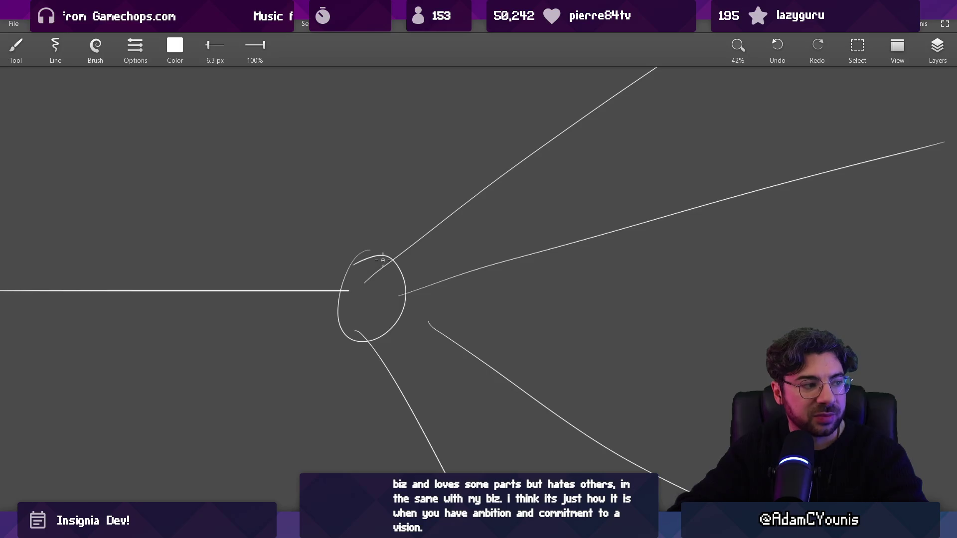
scroll(399, 259, down, 3)
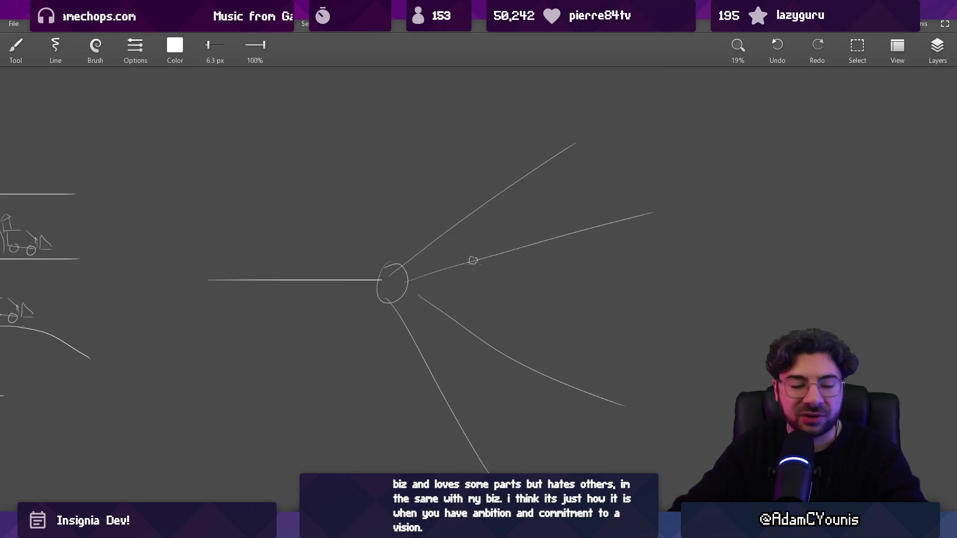
scroll(466, 269, down, 2)
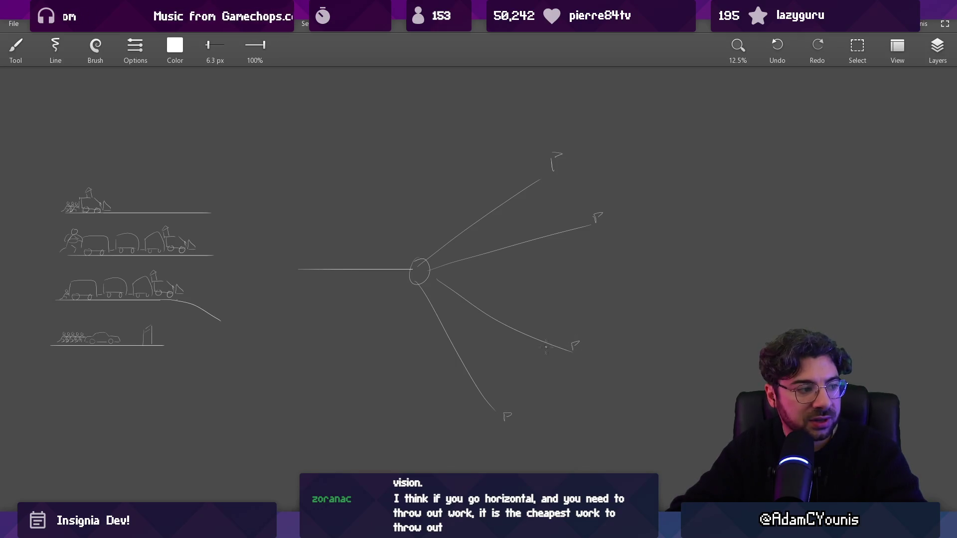
scroll(543, 352, down, 1)
Step: Switch to a much larger eraser, briefly toggling back to the brush
key(e)
key(bracketright)
key(b)
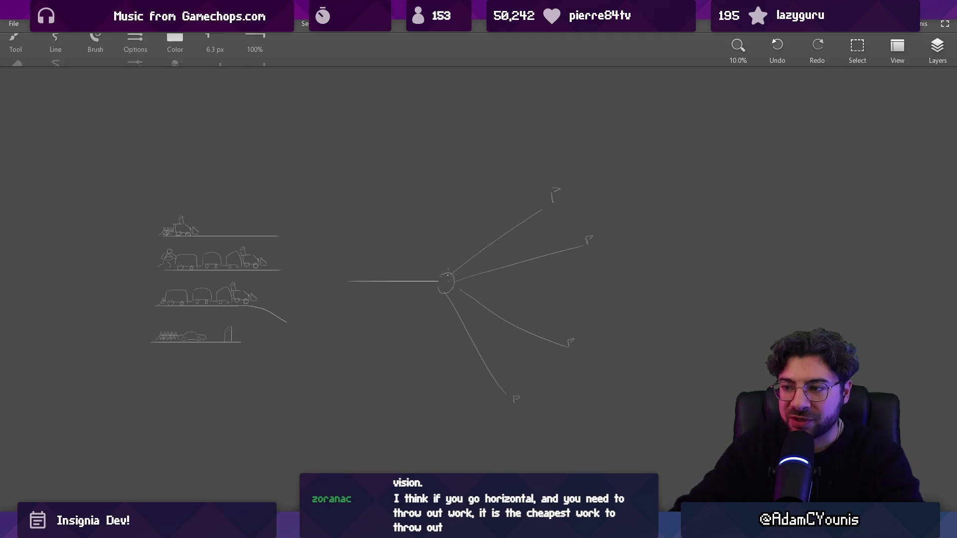
key(e)
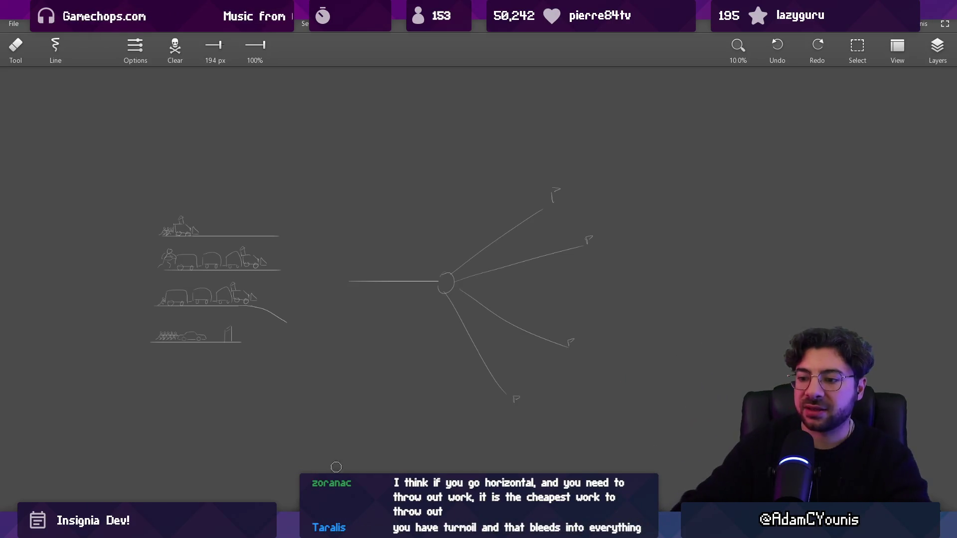
Step: Return to Unity and zoom around the Scene view
mouse_move(446, 529)
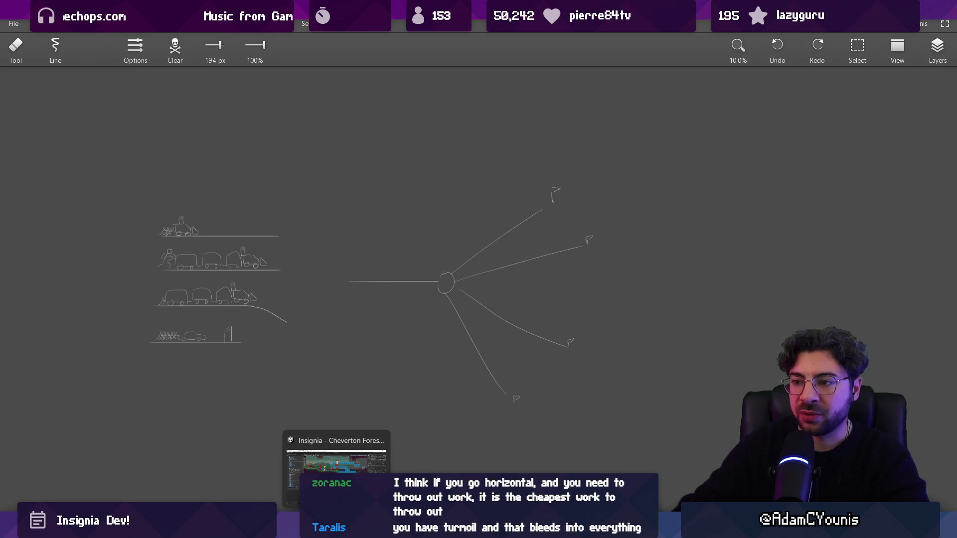
click(350, 529)
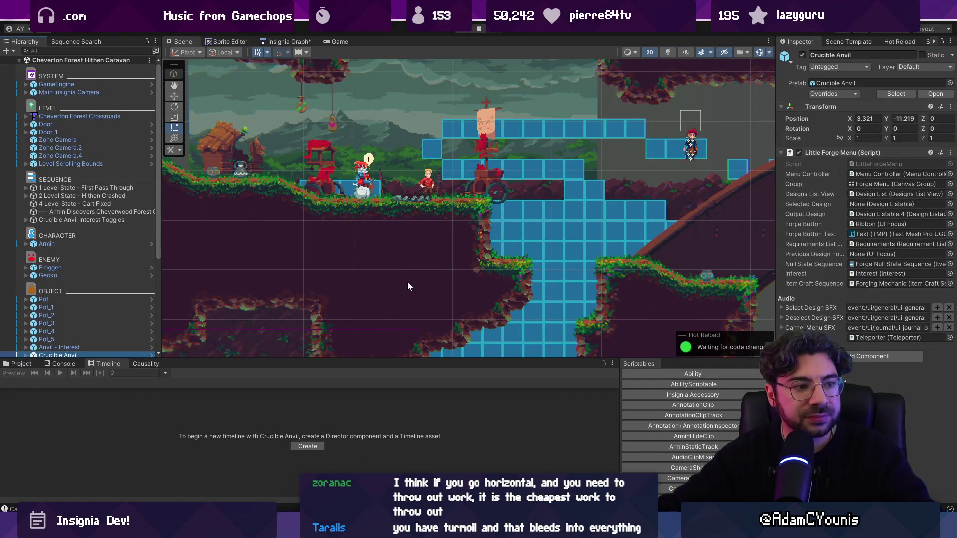
scroll(408, 280, down, 1)
scroll(518, 143, down, 1)
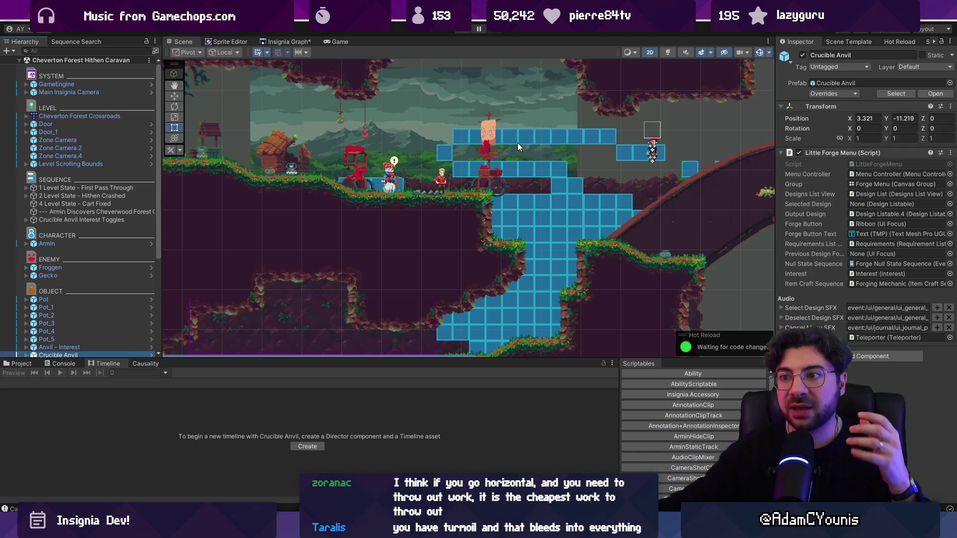
scroll(282, 171, up, 1)
scroll(282, 171, up, 1)
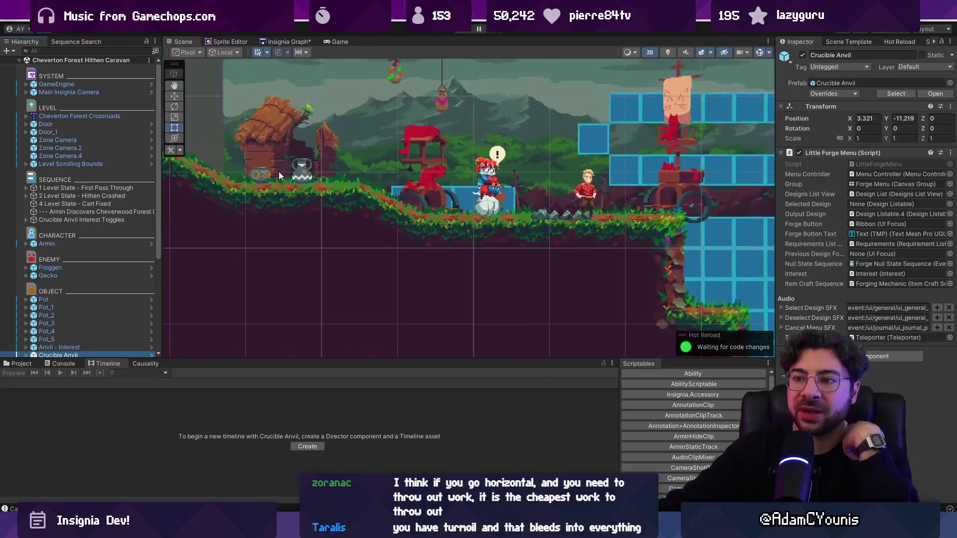
scroll(284, 169, up, 1)
Step: Show the Insignia Graph and zoom across its level thumbnails
click(282, 41)
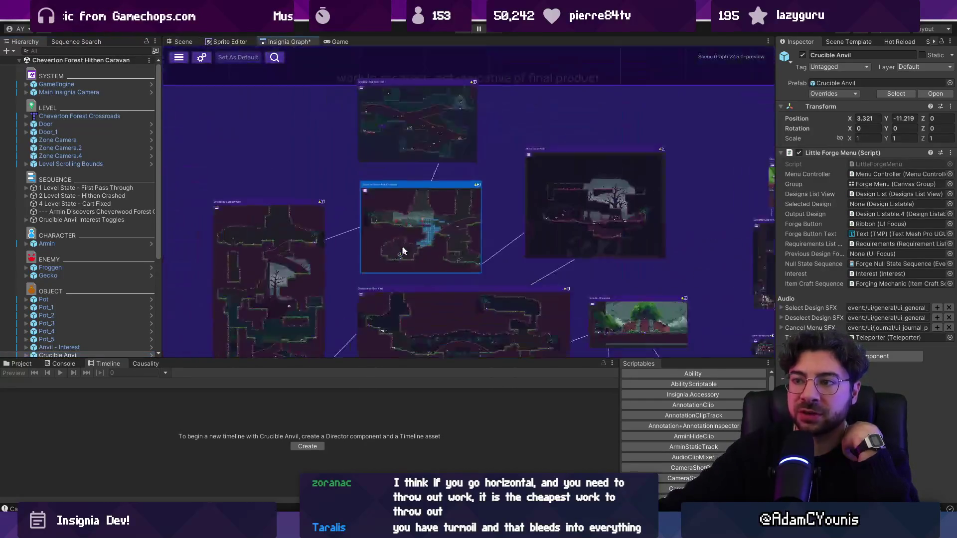
scroll(386, 190, down, 3)
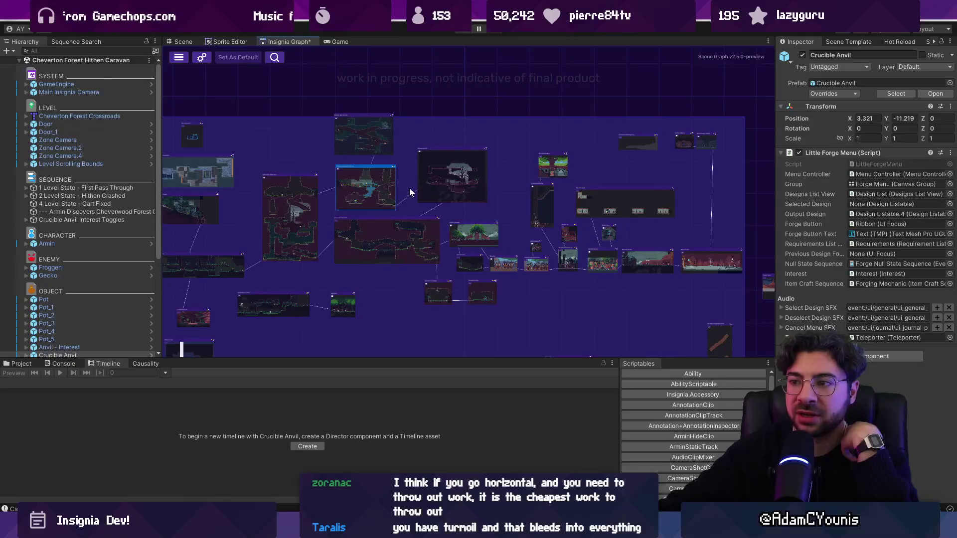
scroll(408, 184, down, 3)
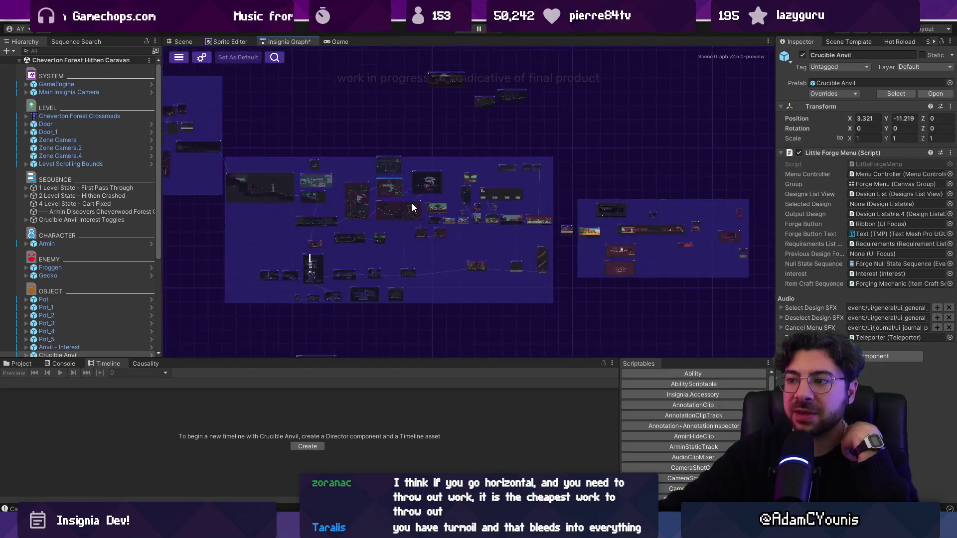
scroll(395, 235, up, 2)
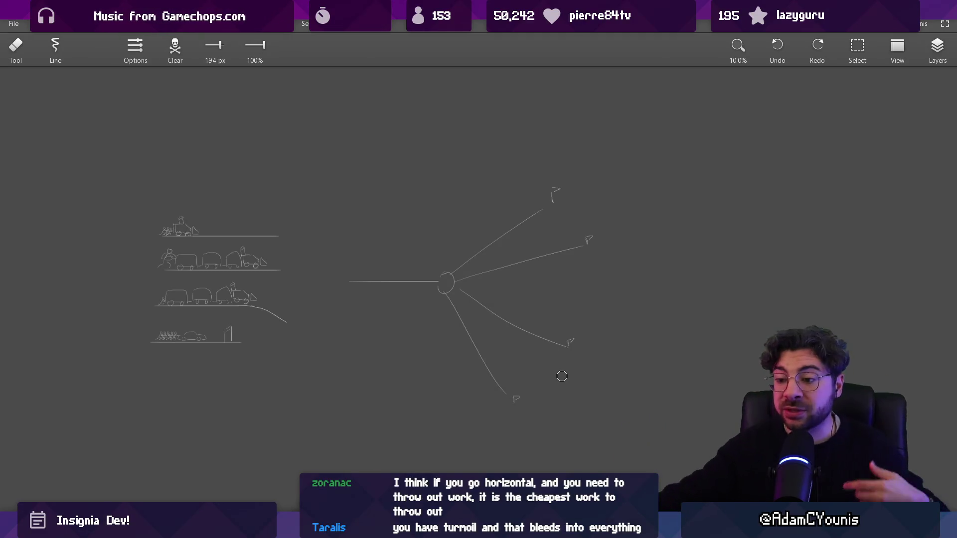
key(alt+Tab)
scroll(411, 213, up, 5)
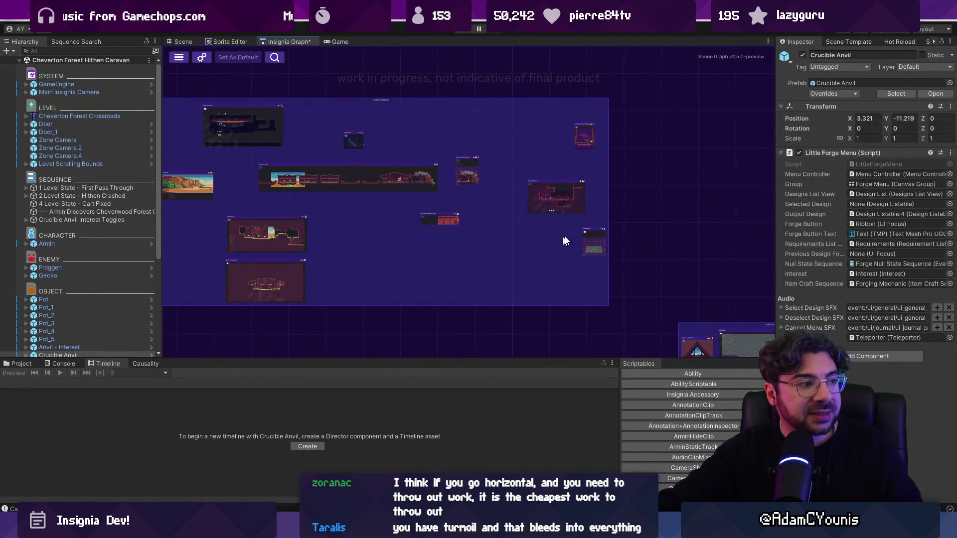
Step: Pan across the Insignia Graph, then switch to Figma's The Desktop file
scroll(688, 223, right, 5)
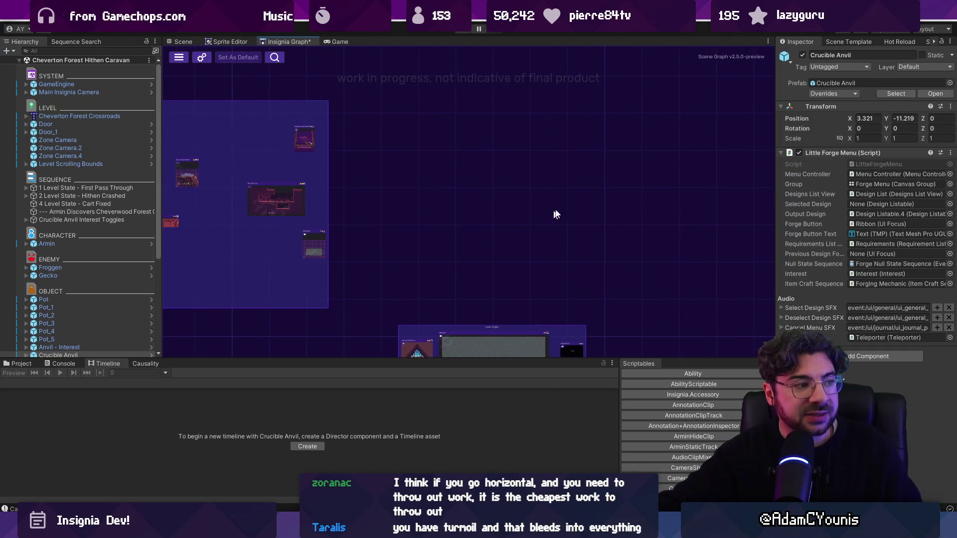
scroll(322, 191, left, 2)
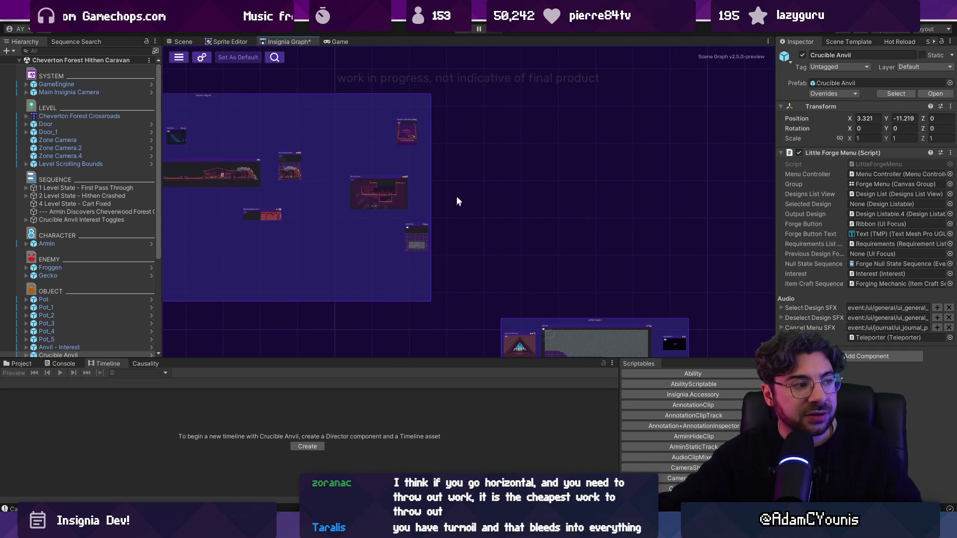
scroll(630, 184, right, 2)
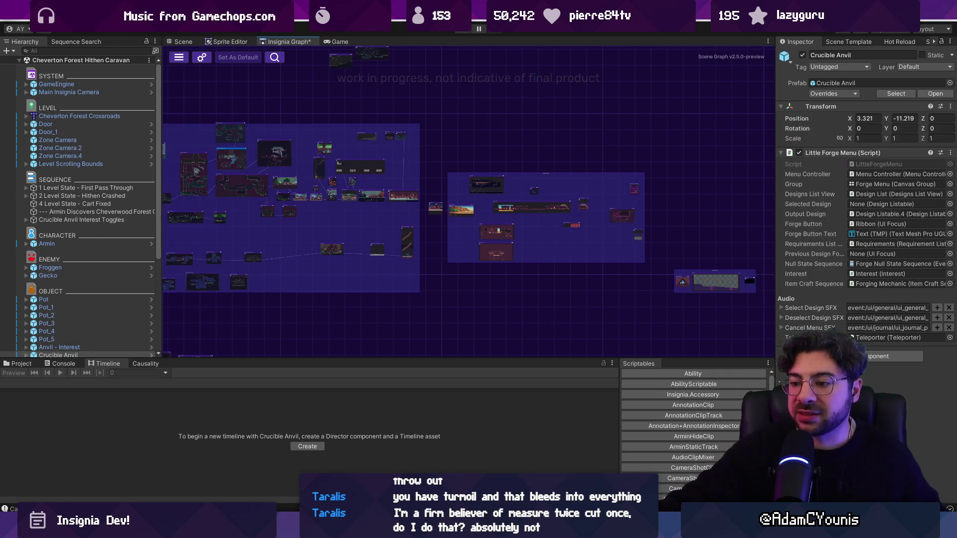
key(alt+Tab)
click(114, 15)
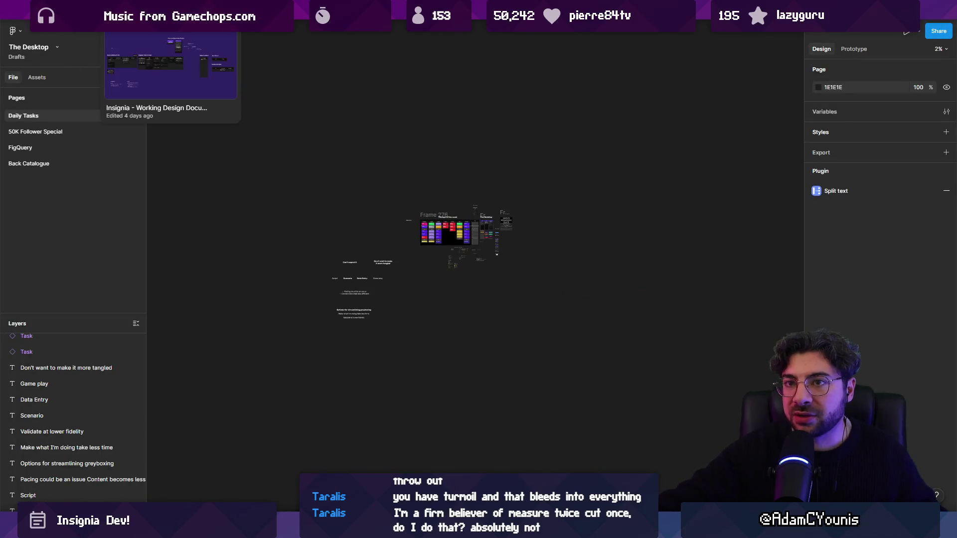
Step: In Insignia - Working Design Document, browse the Daily Project Management and Project Direction pages
click(111, 15)
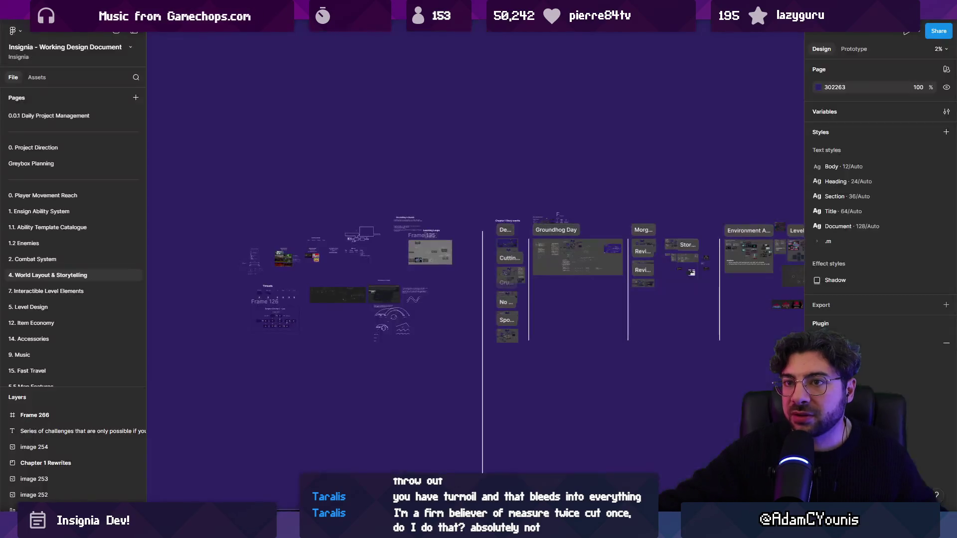
click(92, 115)
click(79, 147)
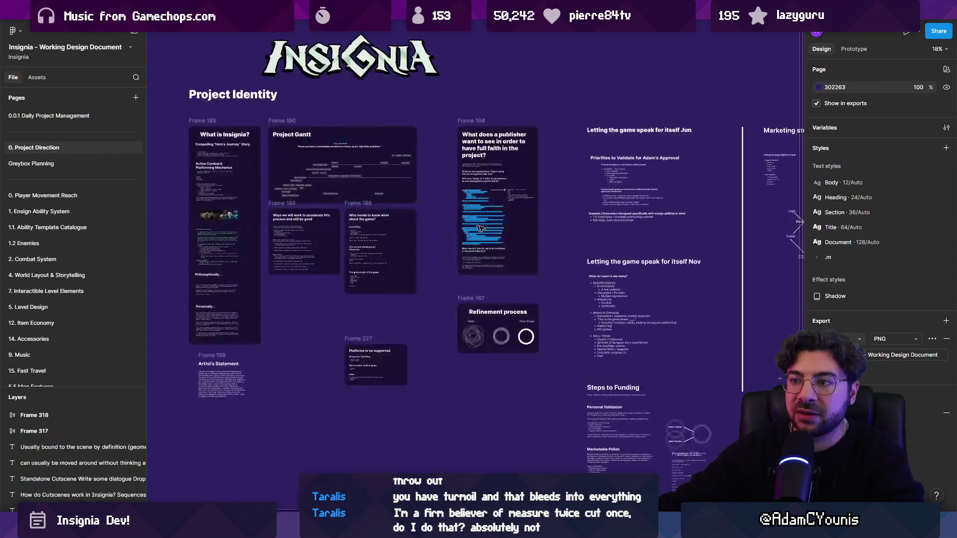
scroll(478, 220, right, 5)
scroll(477, 221, down, 2)
scroll(478, 221, down, 5)
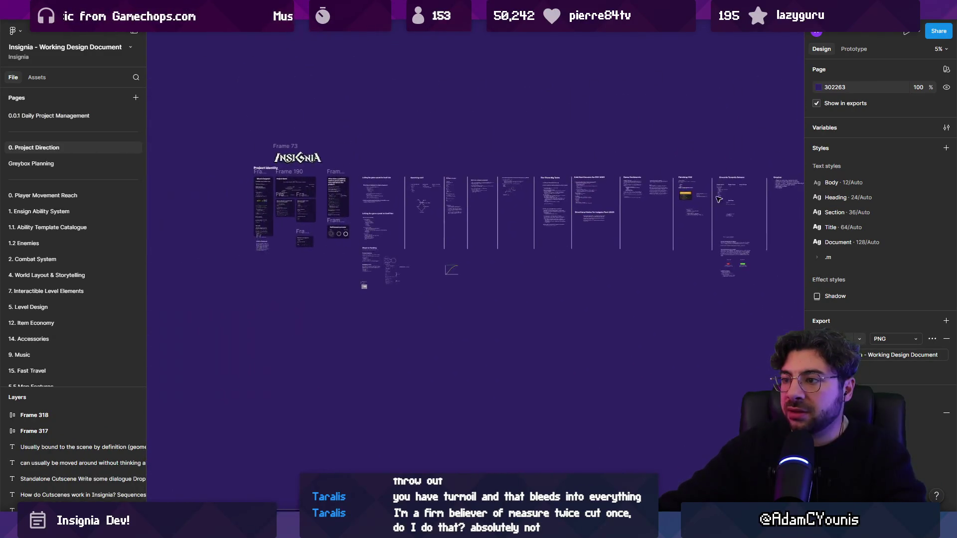
Step: Scan the Greybox Planning page, then move to the Insignia Sequence World Layout file
click(72, 164)
scroll(430, 305, up, 5)
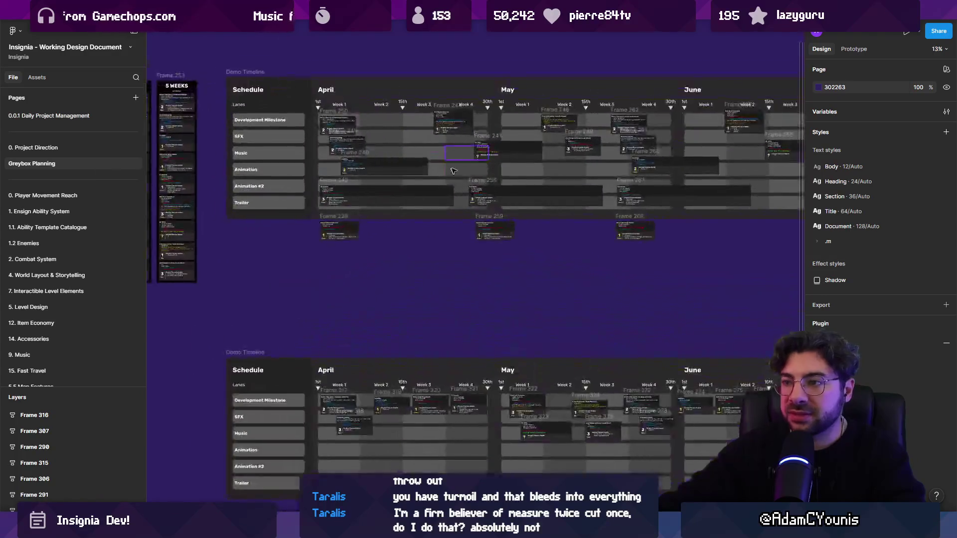
scroll(431, 304, down, 3)
scroll(448, 274, up, 4)
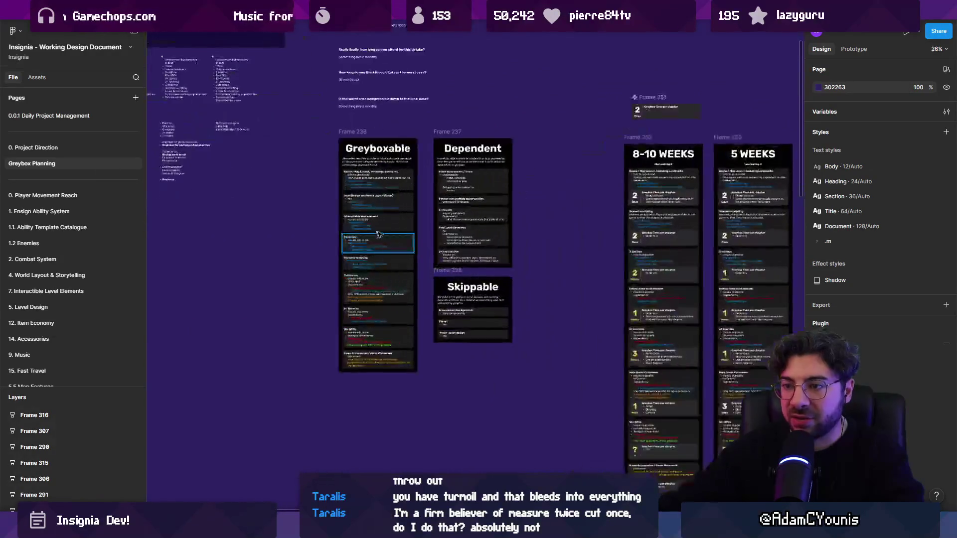
scroll(453, 263, right, 3)
scroll(453, 263, up, 10)
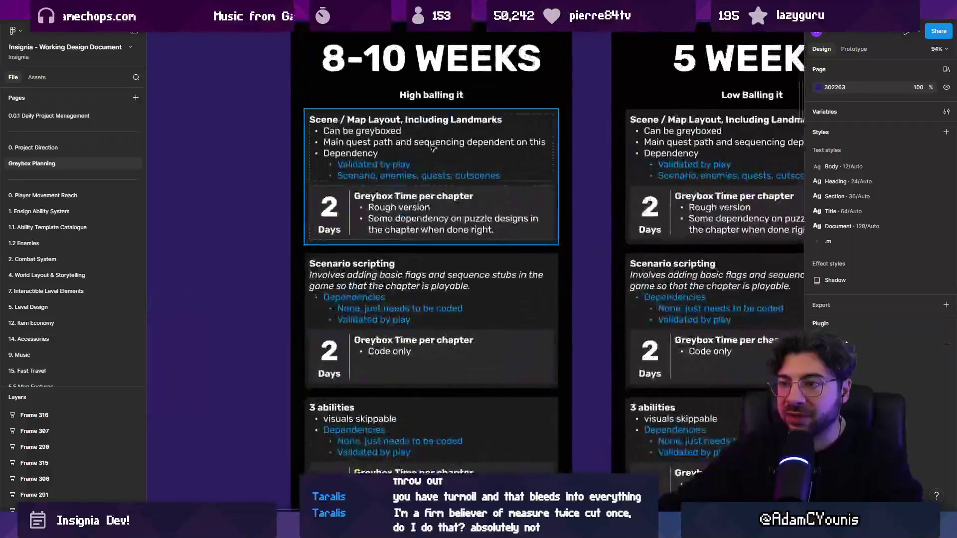
scroll(391, 201, down, 4)
scroll(391, 201, down, 10)
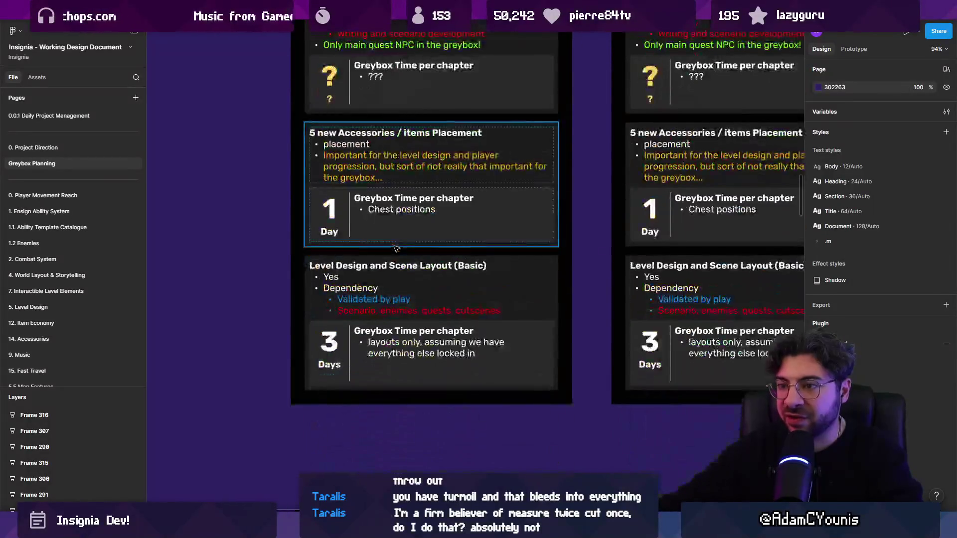
scroll(392, 363, down, 8)
scroll(392, 363, up, 1)
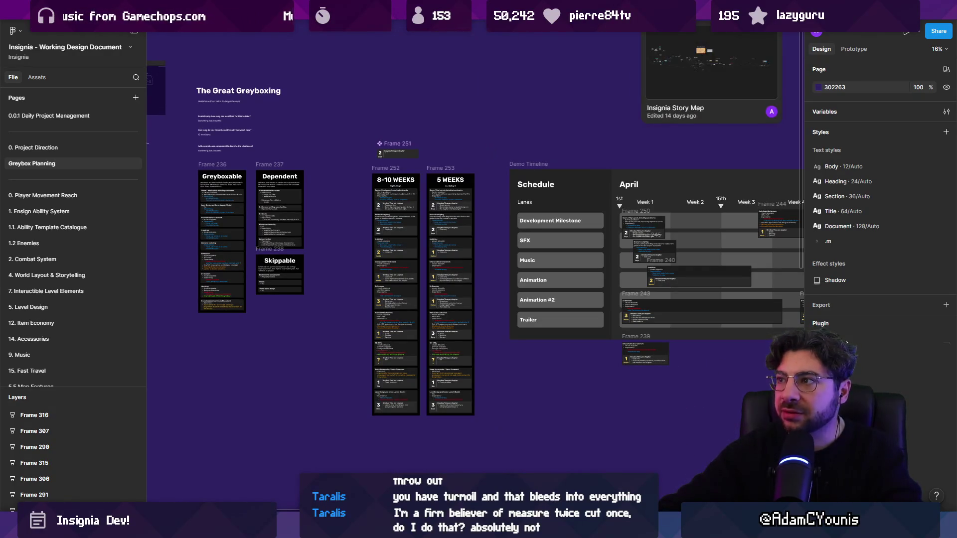
click(399, 8)
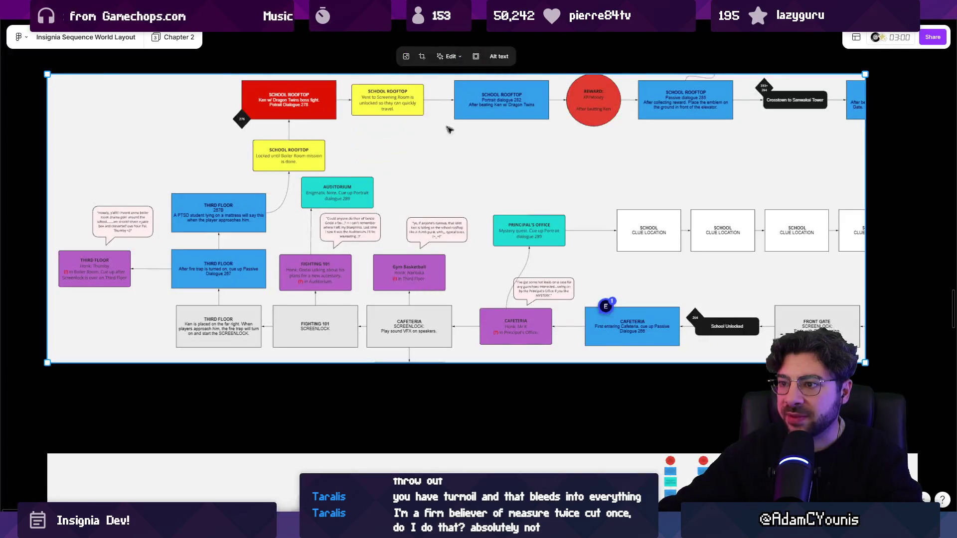
Step: Zoom and scroll across the Chapter 2 world-layout flowchart
scroll(429, 159, up, 3)
scroll(419, 164, down, 3)
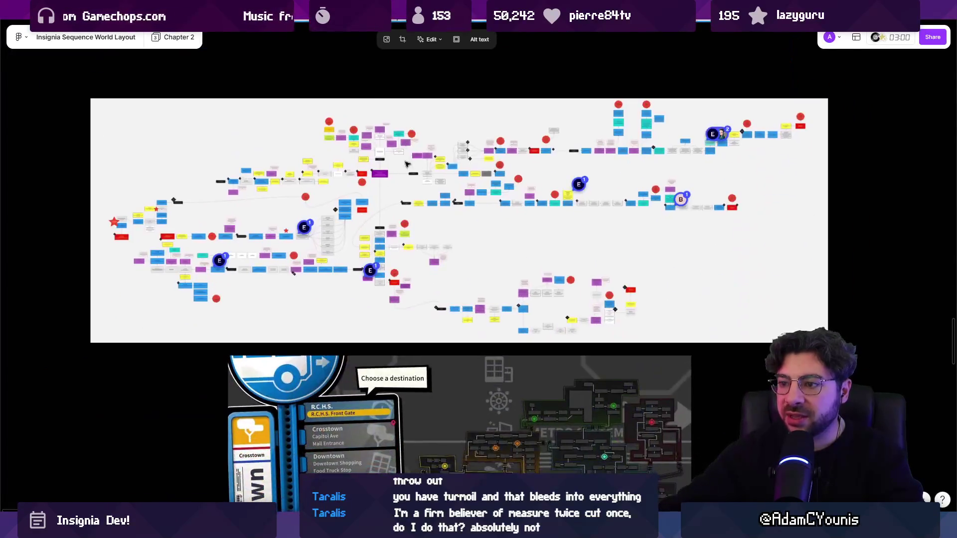
scroll(406, 166, up, 2)
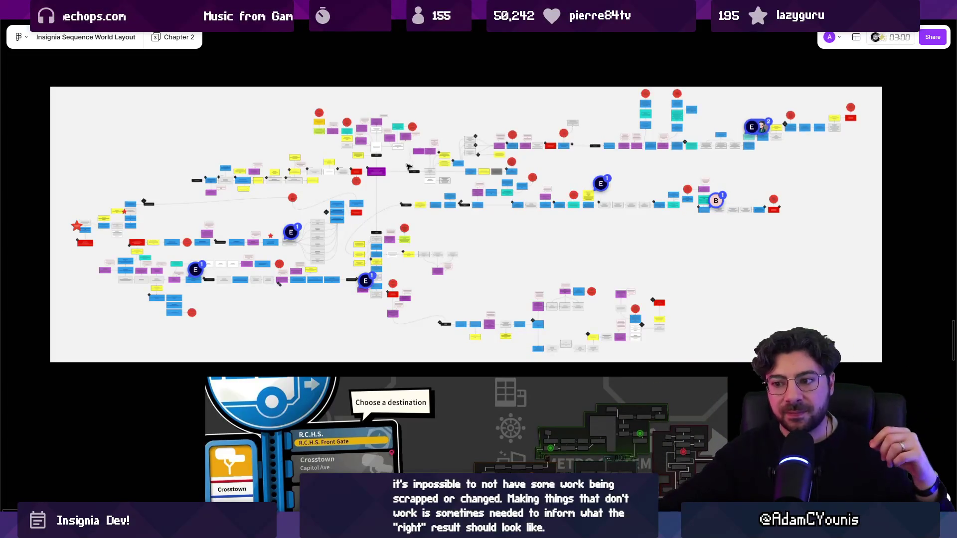
scroll(184, 392, down, 2)
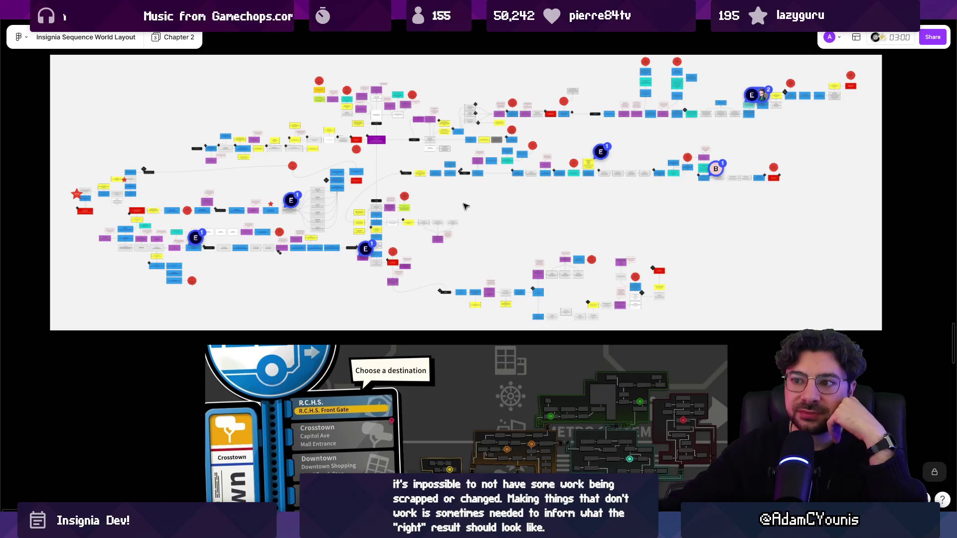
scroll(463, 207, down, 3)
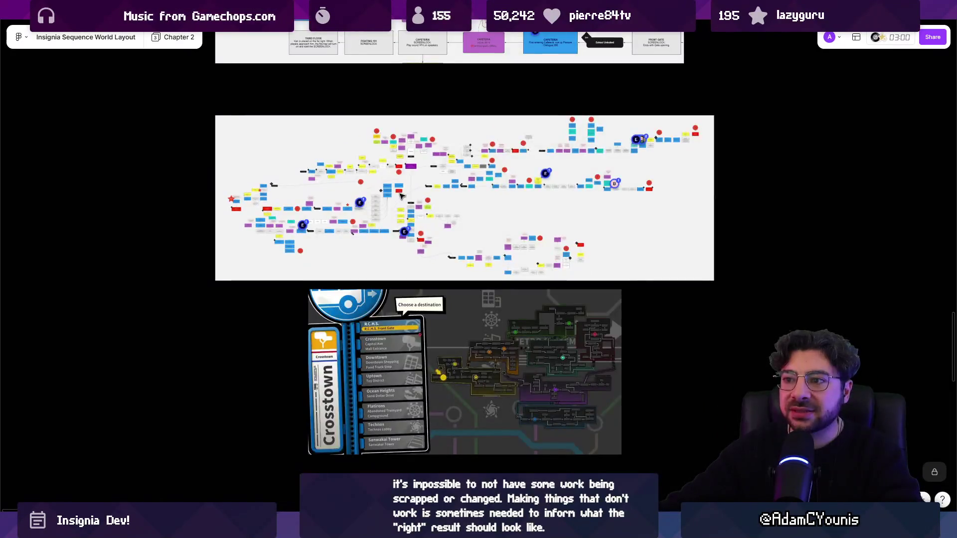
scroll(401, 196, down, 3)
Step: Select and deselect the middle world-layout image, then switch back to Unity
click(426, 239)
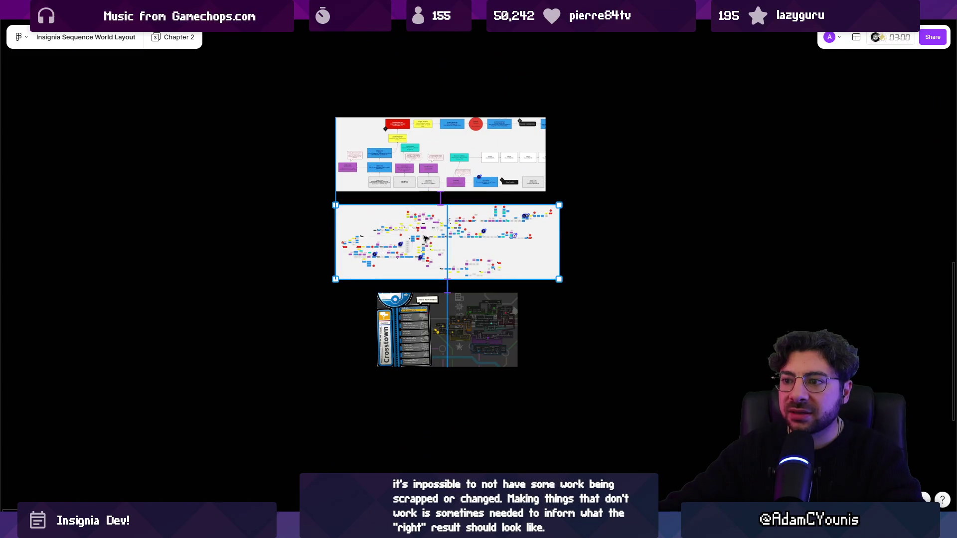
click(315, 240)
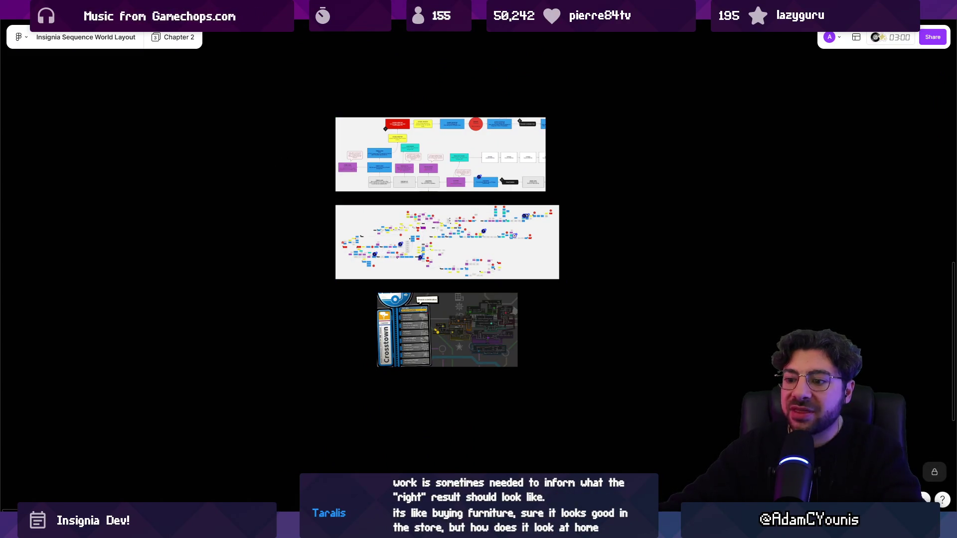
mouse_move(336, 530)
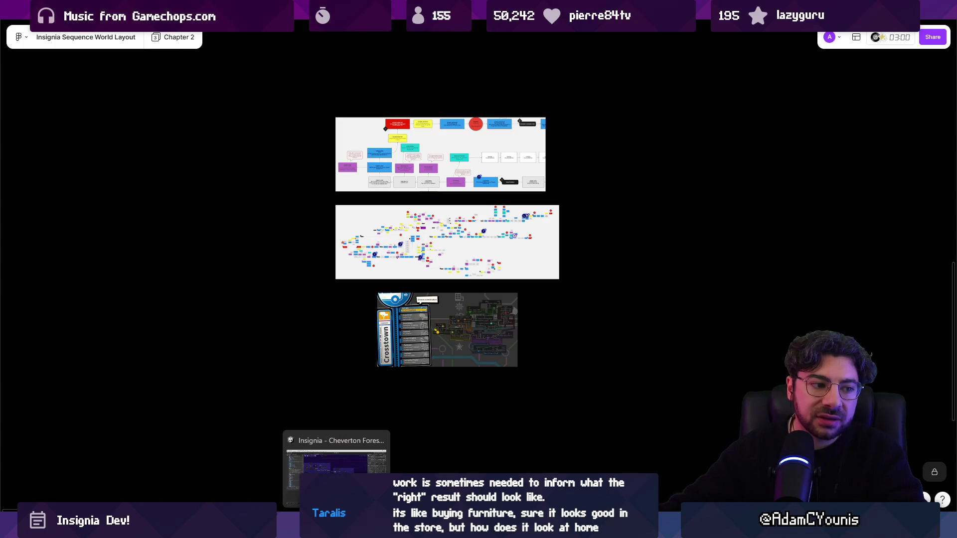
click(336, 466)
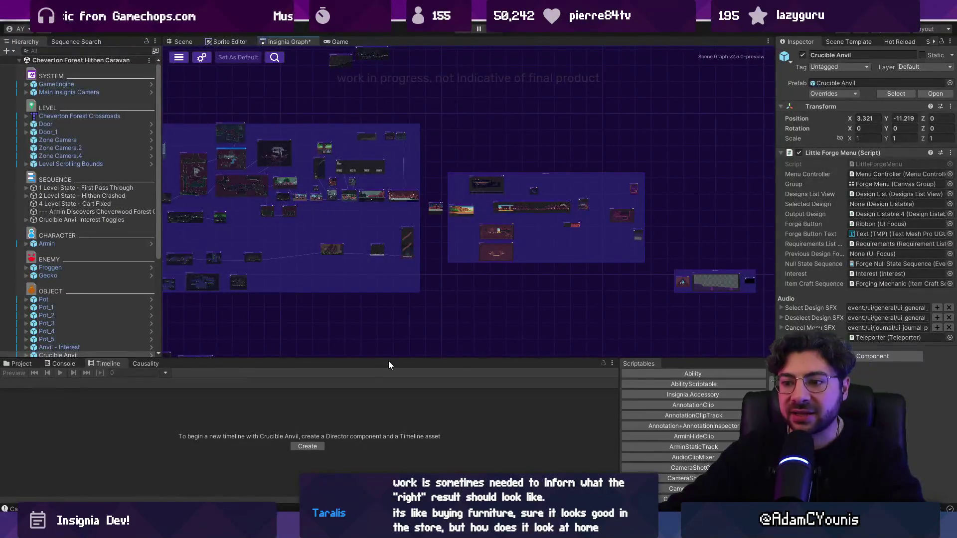
Step: Enlarge the bottom panel and show the Hithen Depths quest assets in the Project tab
drag(381, 358, 381, 341)
click(17, 346)
scroll(558, 265, down, 3)
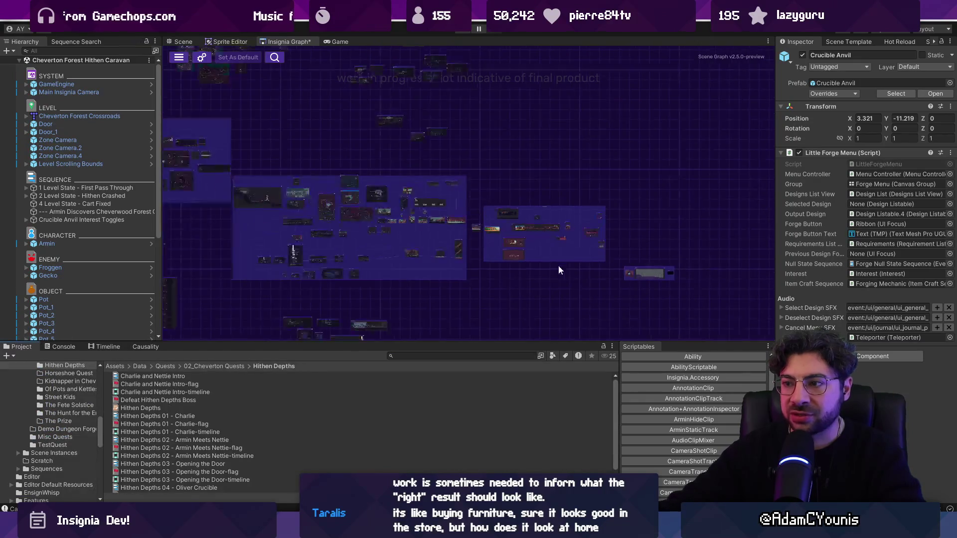
Step: Pan the Insignia Graph, box-select the right-hand node group, then switch to Concepts
drag(651, 248, 475, 244)
scroll(427, 229, up, 3)
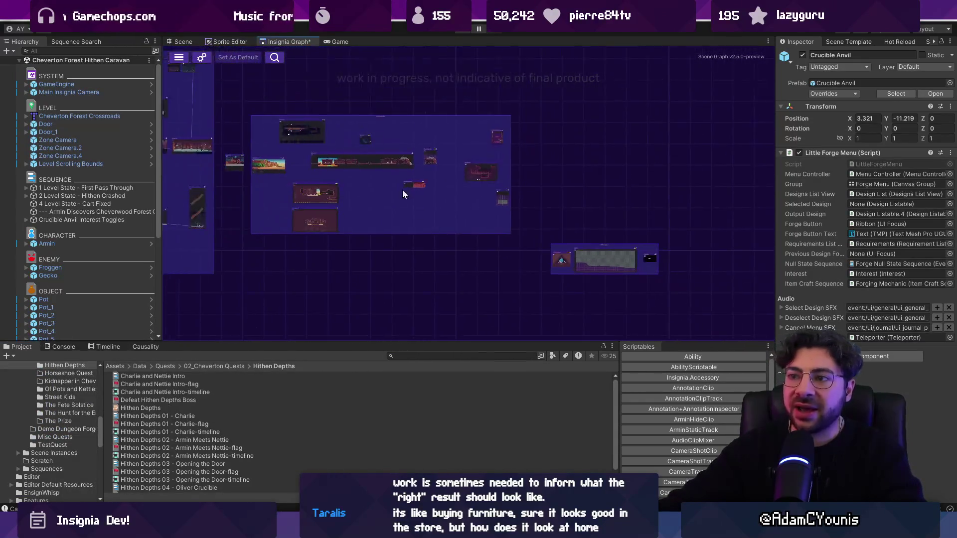
drag(395, 180, 420, 223)
drag(288, 106, 737, 279)
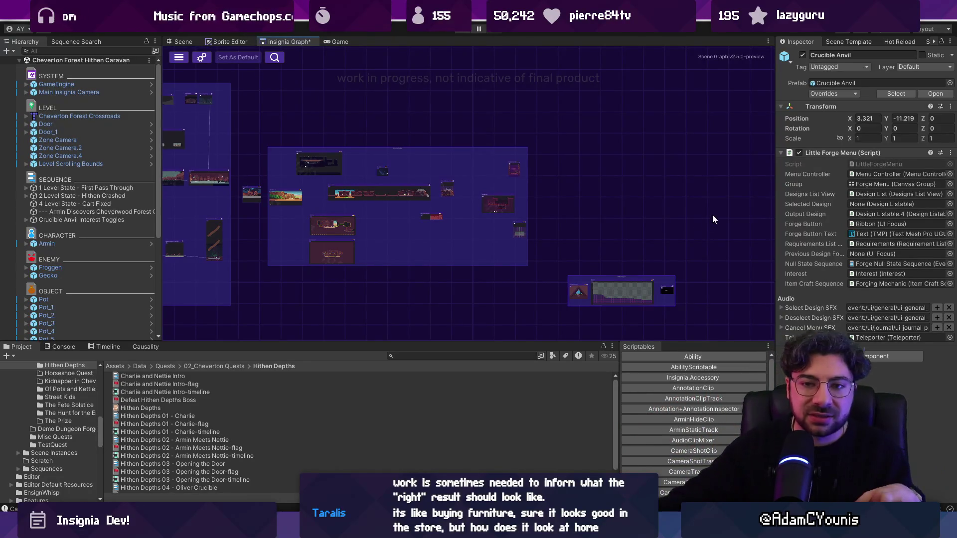
scroll(711, 218, down, 3)
scroll(394, 208, up, 5)
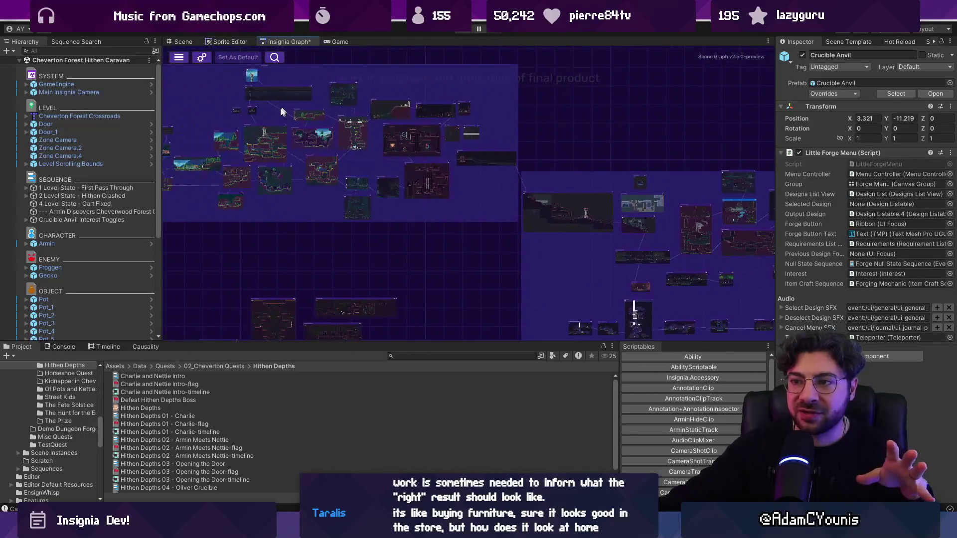
mouse_move(331, 107)
mouse_down()
mouse_move(239, 119)
mouse_move(143, 88)
mouse_up()
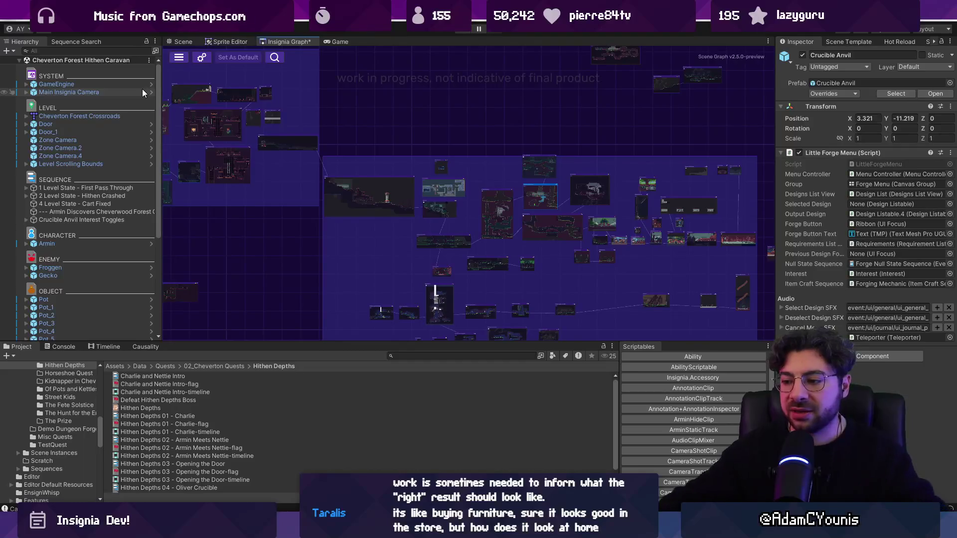
key(alt+Tab)
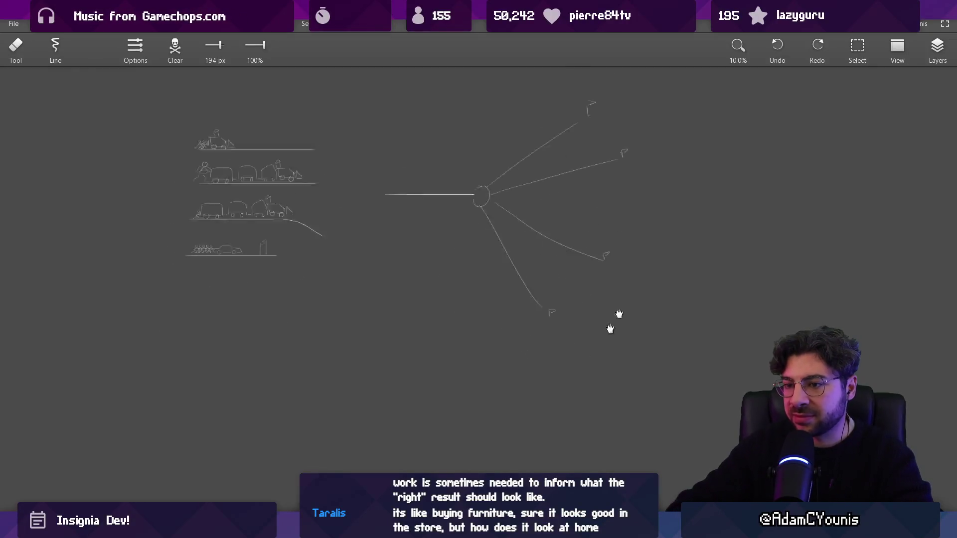
Step: Draw five upright bars, tall on the left and shrinking toward the right
drag(279, 210, 279, 319)
drag(421, 114, 412, 318)
scroll(457, 248, right, 2)
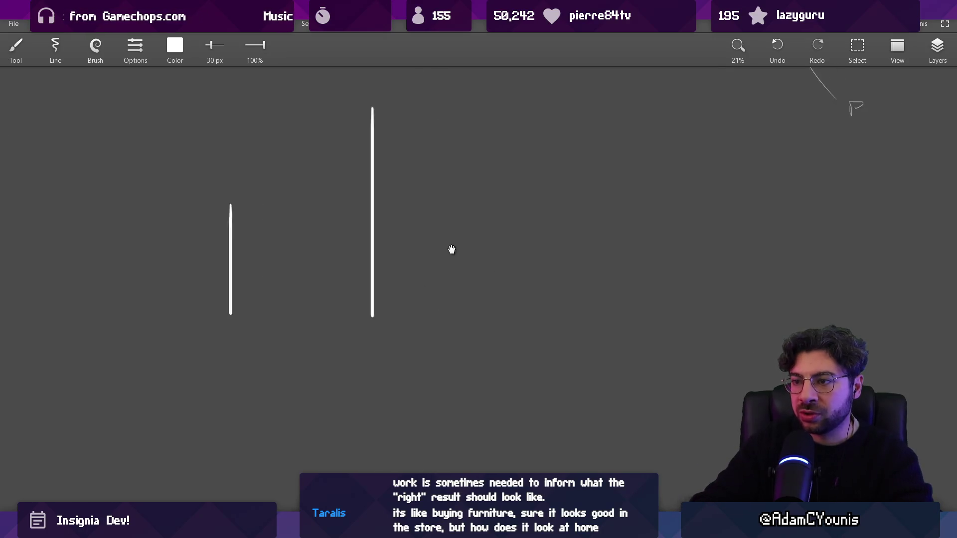
drag(480, 225, 480, 287)
drag(570, 263, 570, 290)
drag(635, 273, 635, 293)
scroll(626, 302, up, 1)
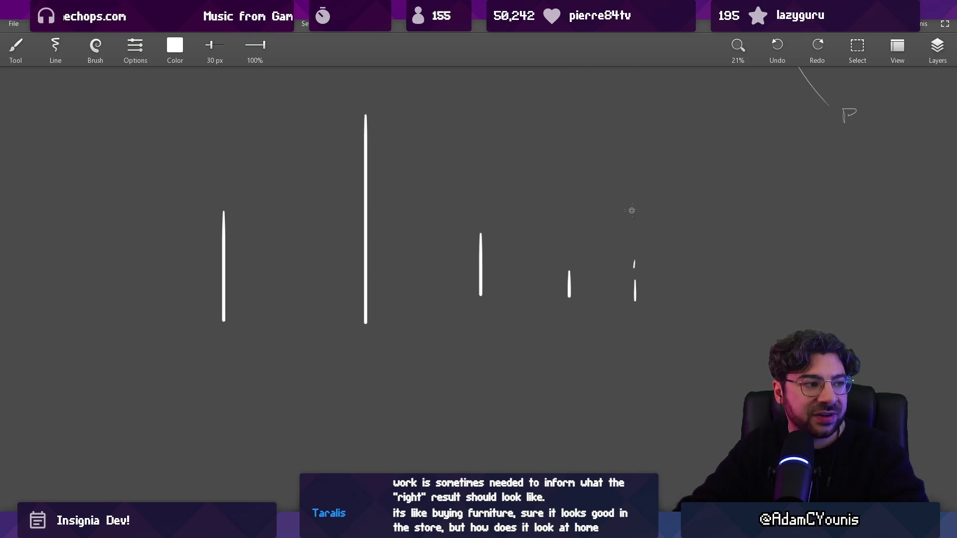
Step: Try extra strokes at the right end, undoing them and extending the smallest bar downward
drag(634, 168, 668, 212)
key(ctrl+z)
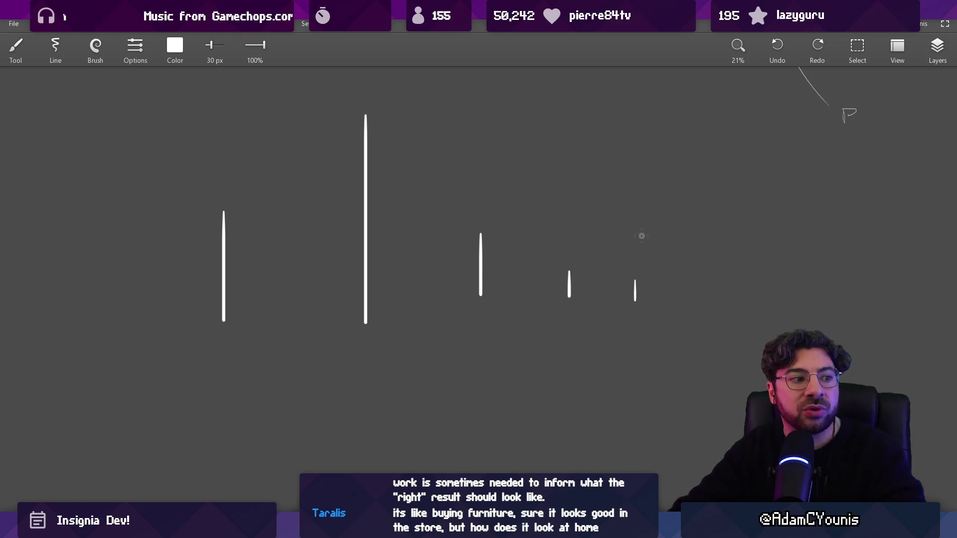
drag(636, 269, 635, 113)
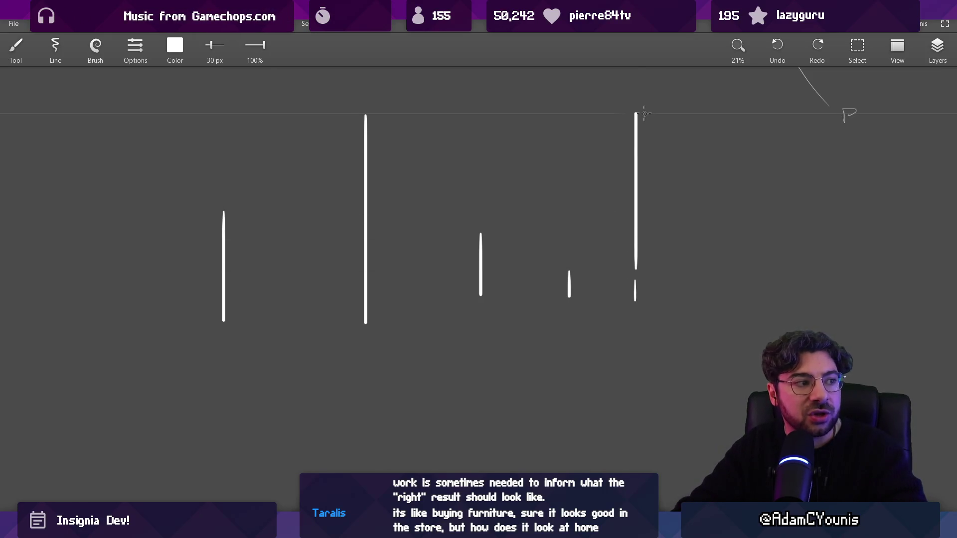
mouse_move(637, 297)
mouse_down()
mouse_move(635, 283)
mouse_move(635, 310)
mouse_up()
key(ctrl+z)
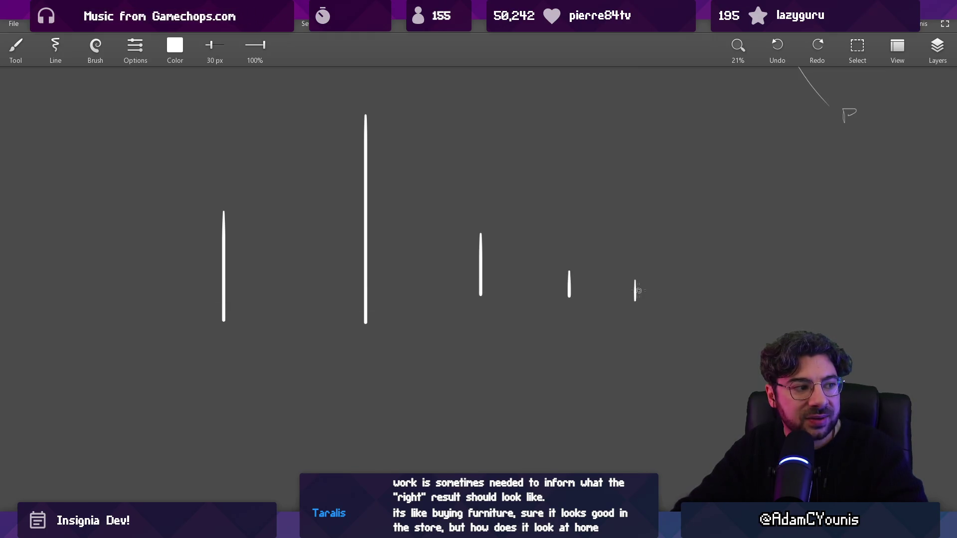
drag(635, 282, 635, 311)
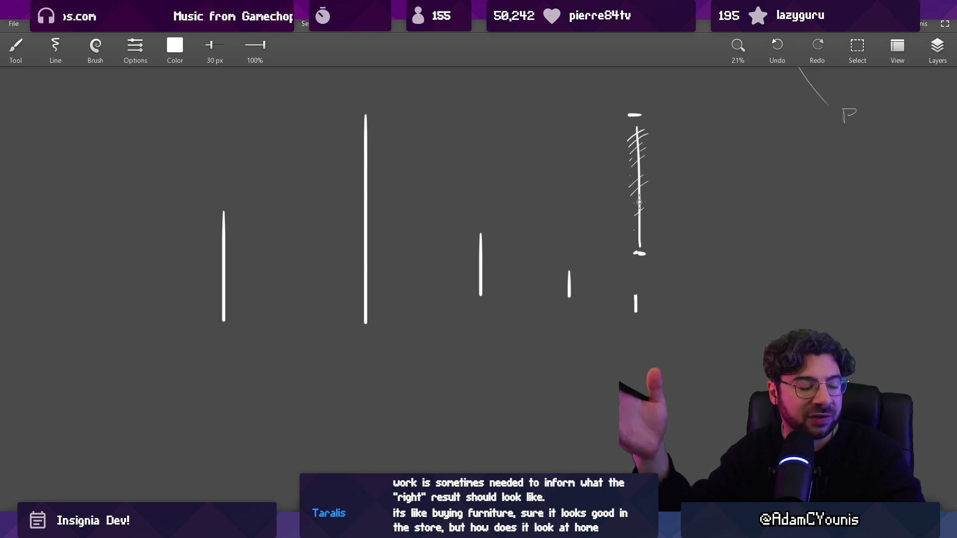
Step: Switch to the eraser at 35 px and undo the last erase stroke
key(e)
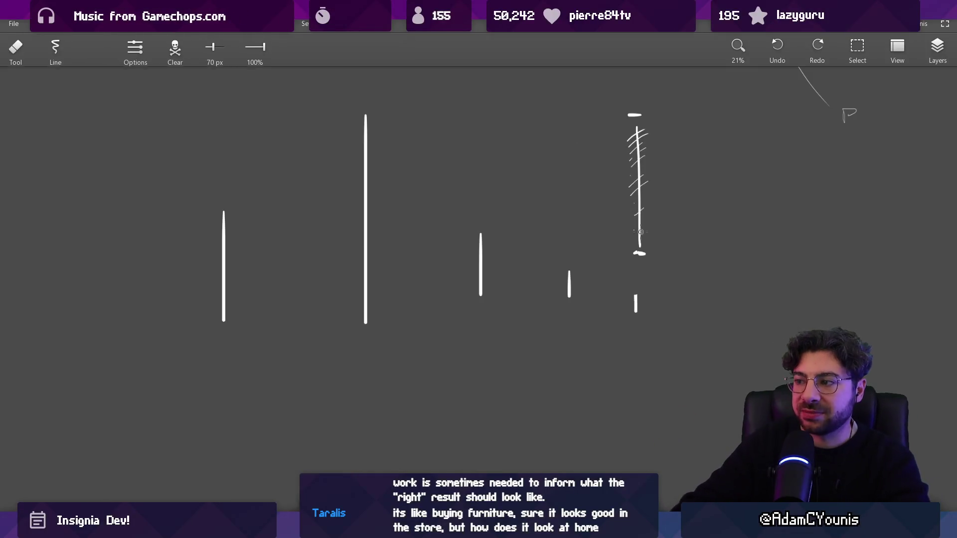
key(bracketleft)
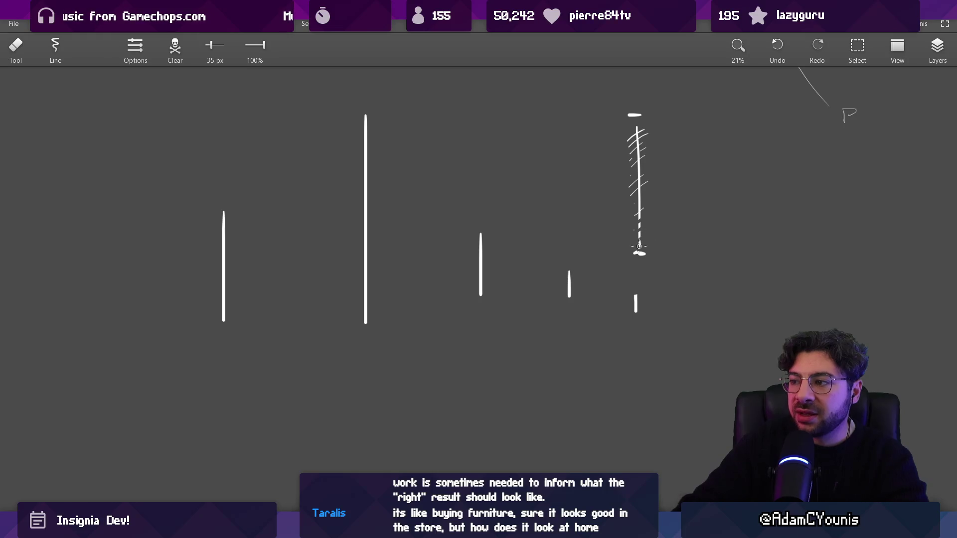
key(ctrl+z)
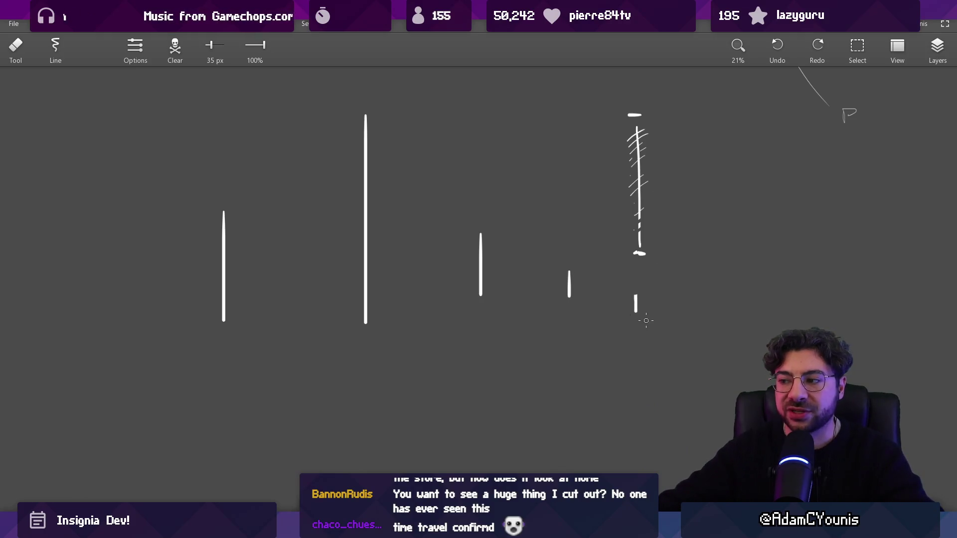
Step: With the Brush, draw a horizontal baseline under all the bars, undoing a stray circle stroke
key(b)
drag(207, 320, 645, 319)
mouse_move(635, 263)
mouse_down()
mouse_move(666, 80)
mouse_move(645, 130)
mouse_up()
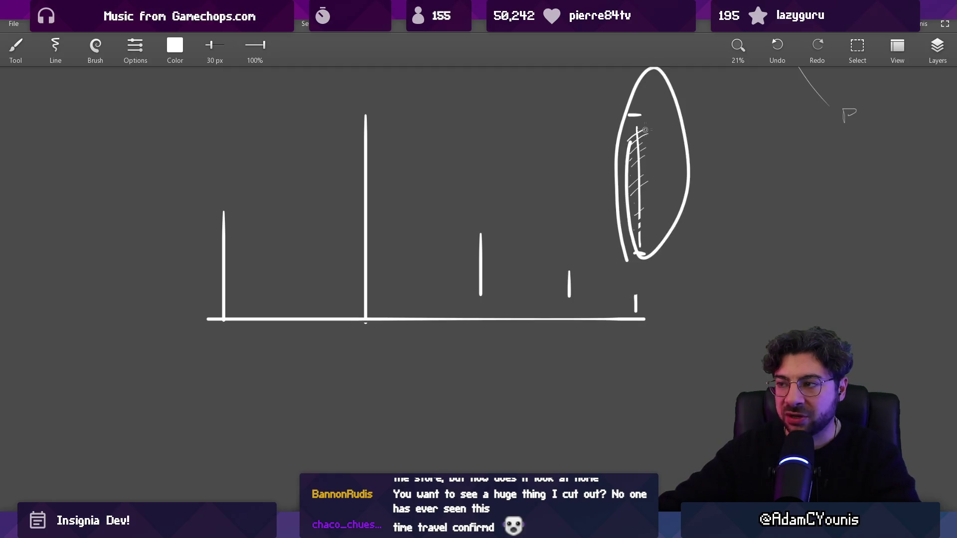
key(ctrl+z)
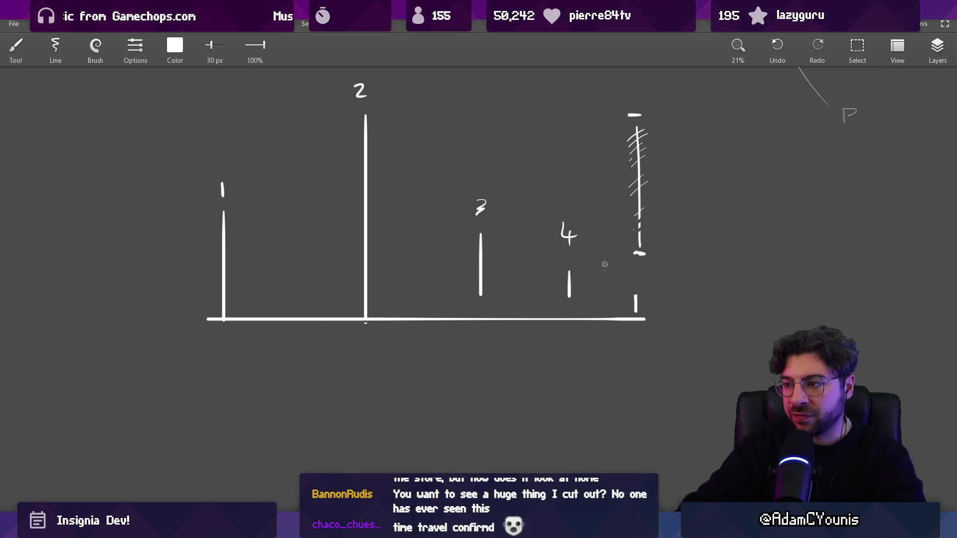
Step: Write 5 above the rightmost bar and undo the stray dollar-sign strokes over bar 2
drag(631, 272, 635, 283)
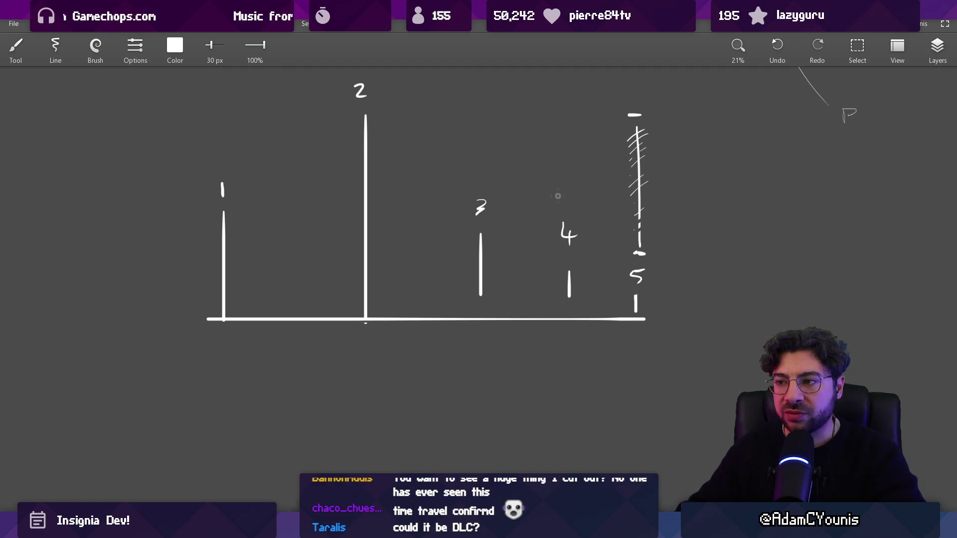
drag(372, 133, 343, 218)
drag(352, 251, 367, 292)
key(ctrl+z)
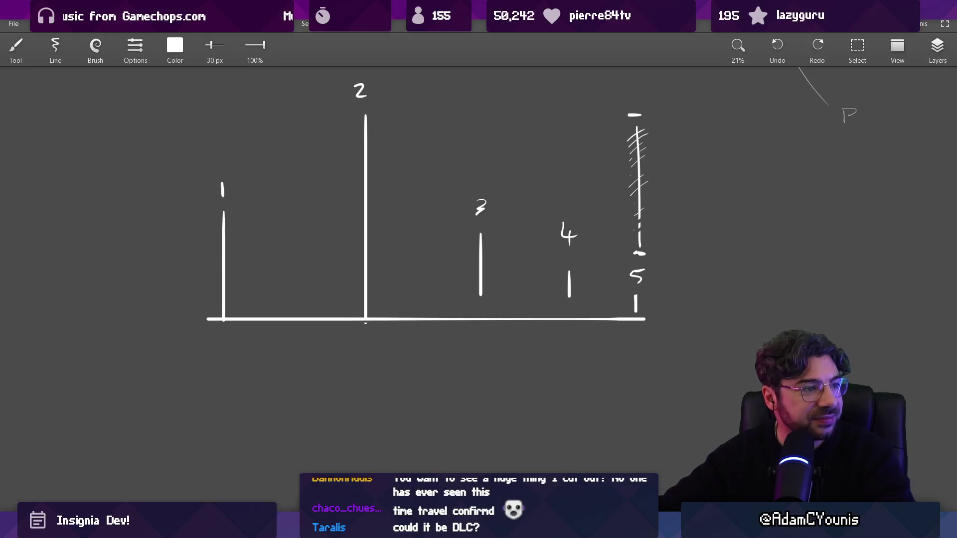
key(alt+Tab)
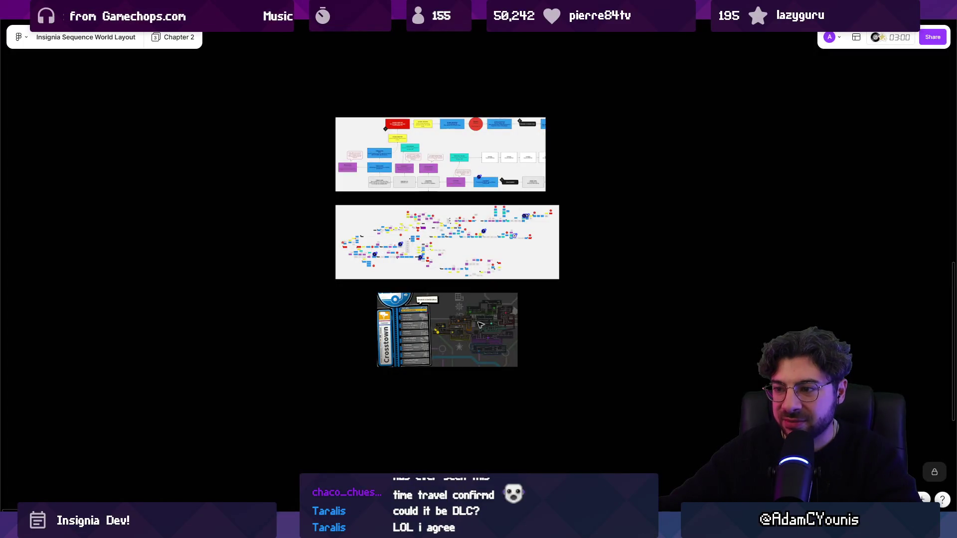
Step: Paste the game screenshot and place it left of the Crosstown map
key(ctrl+v)
drag(439, 224, 249, 331)
key(shift+2)
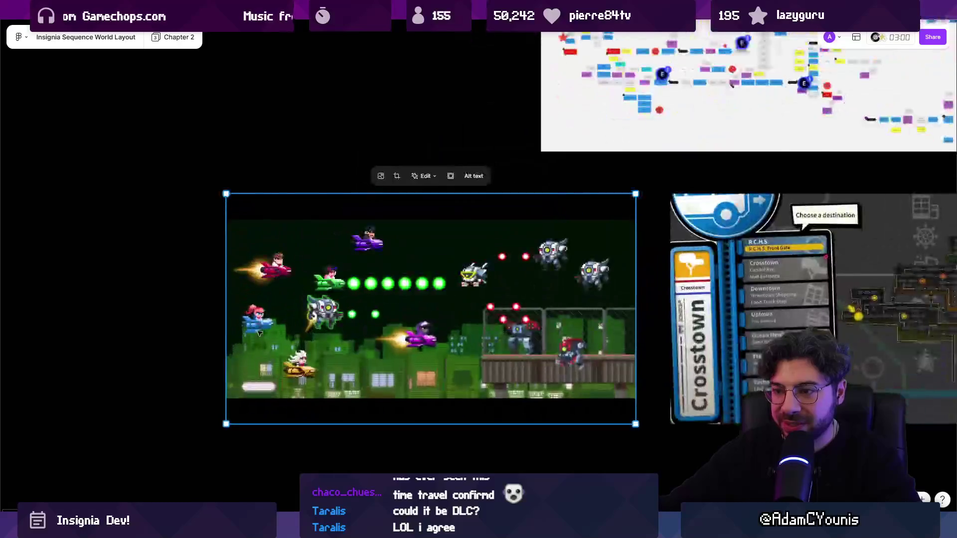
scroll(335, 312, up, 3)
scroll(420, 282, right, 1)
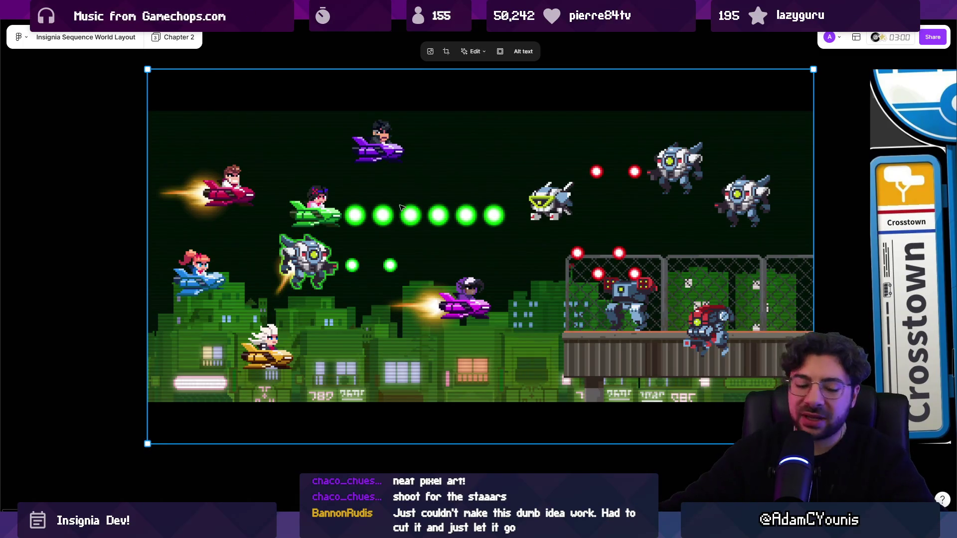
Step: Shift the top flowchart image slightly left, then return to the Unity editor
key(shift+1)
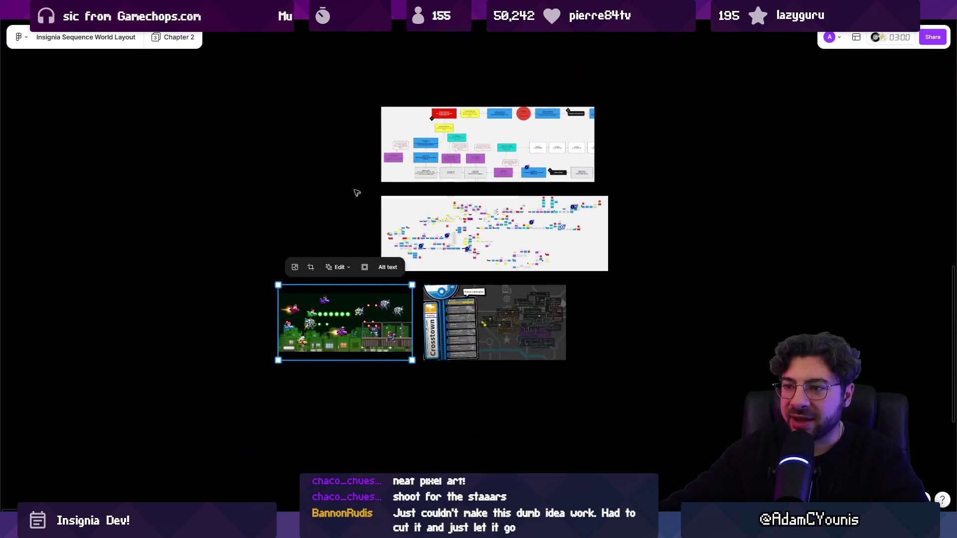
click(363, 183)
click(428, 169)
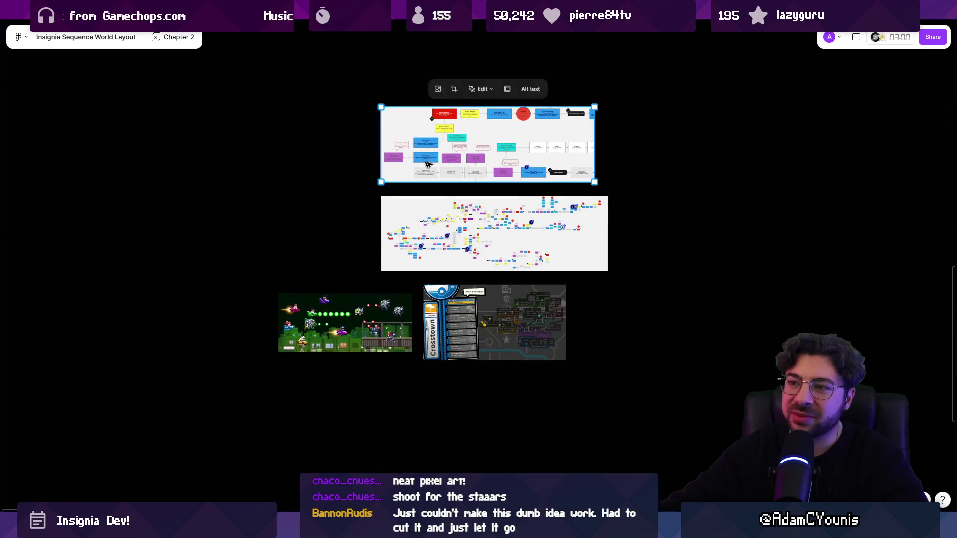
drag(429, 170, 383, 169)
mouse_move(446, 528)
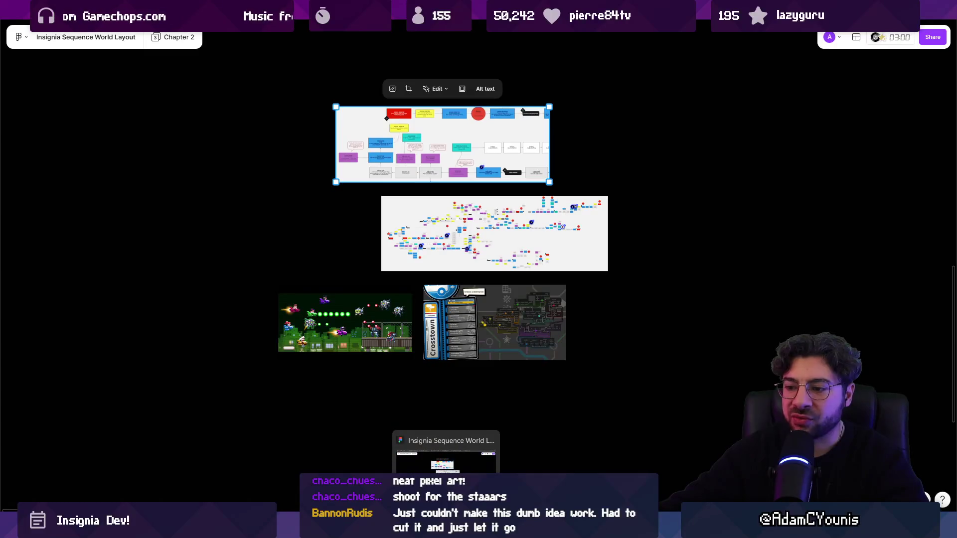
click(336, 457)
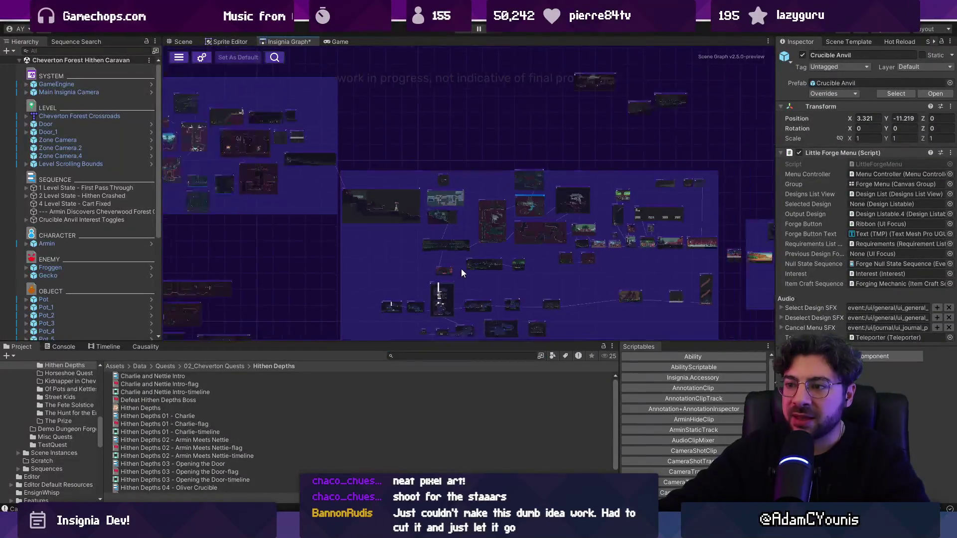
Step: Lower the Insignia Graph/Project splitter for a taller graph panel and pan across the quest nodes
drag(466, 343, 462, 408)
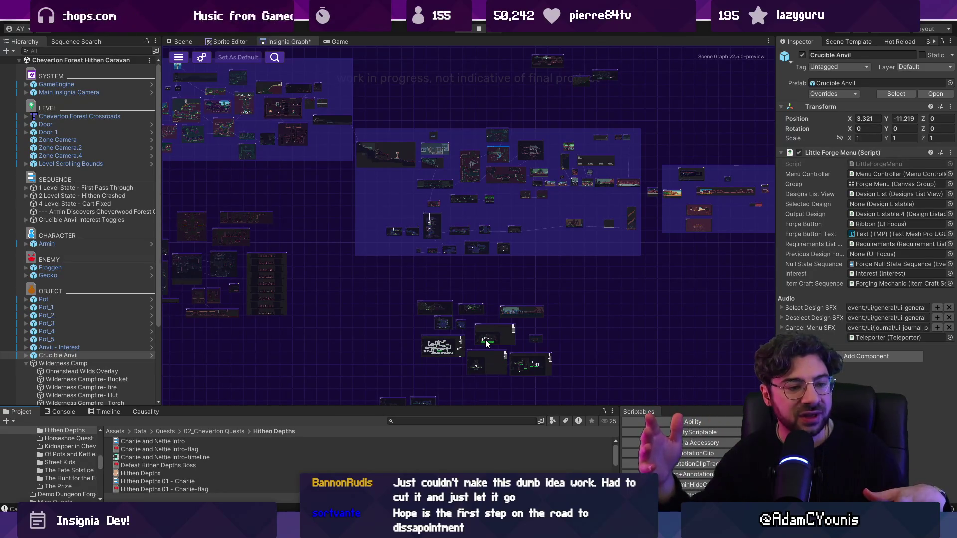
scroll(512, 299, down, 2)
mouse_move(513, 295)
mouse_down()
mouse_move(551, 284)
mouse_move(574, 316)
mouse_up()
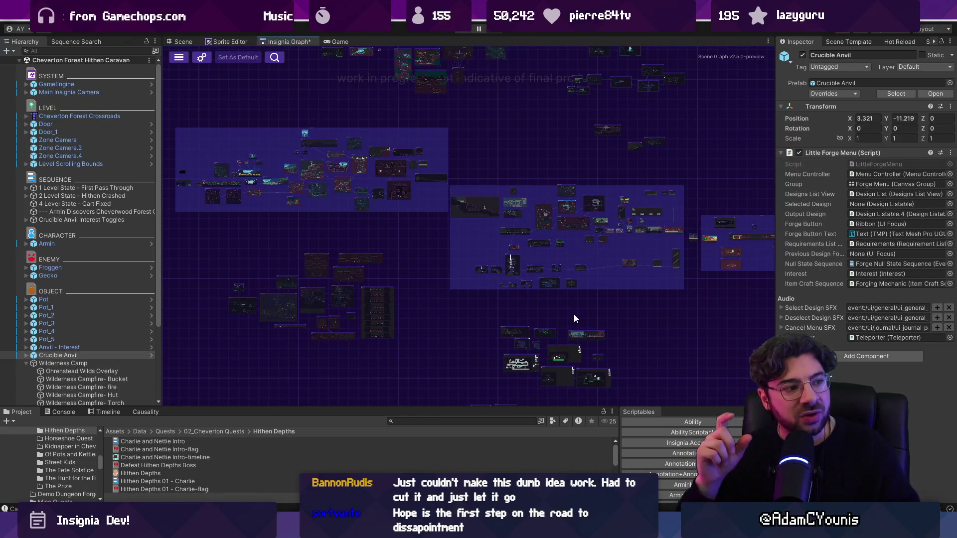
scroll(480, 306, left, 2)
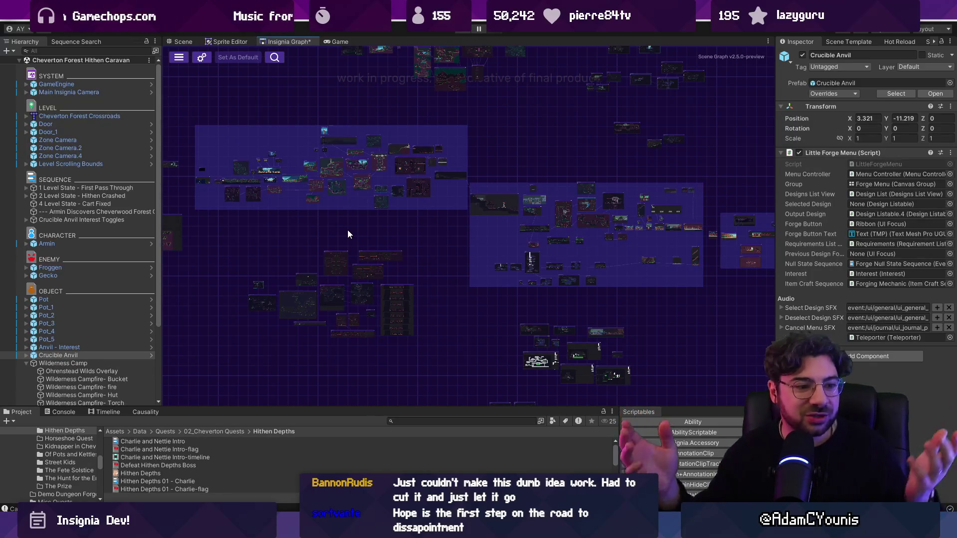
key(alt+Tab)
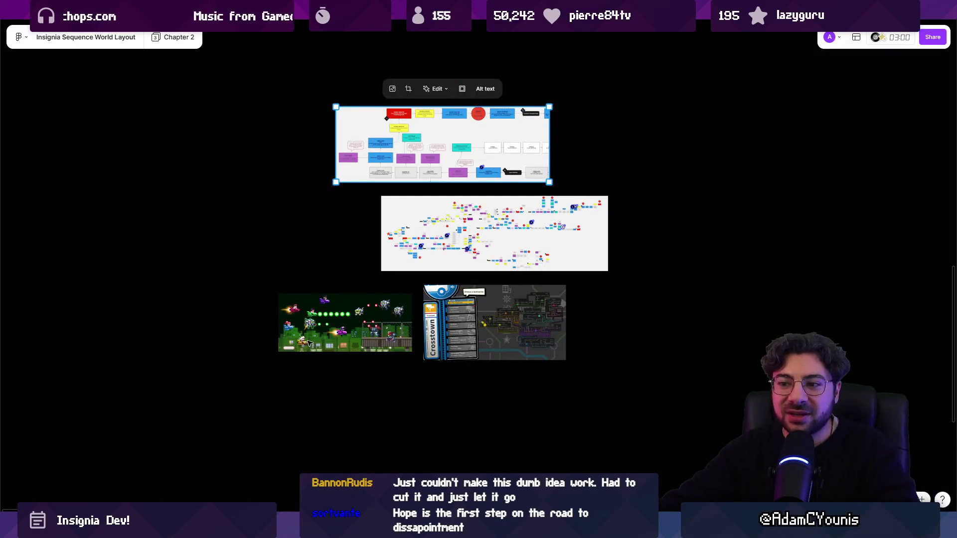
scroll(330, 331, up, 10)
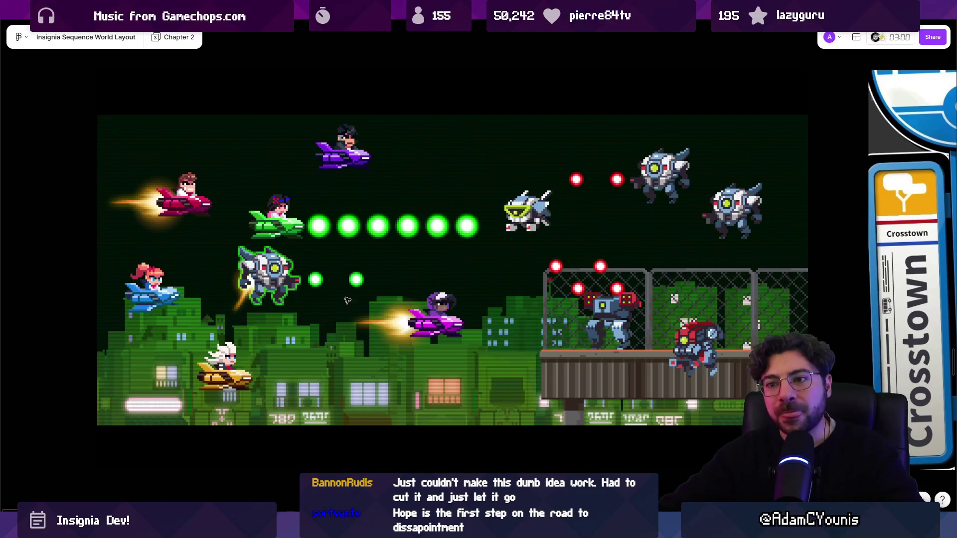
scroll(346, 302, down, 5)
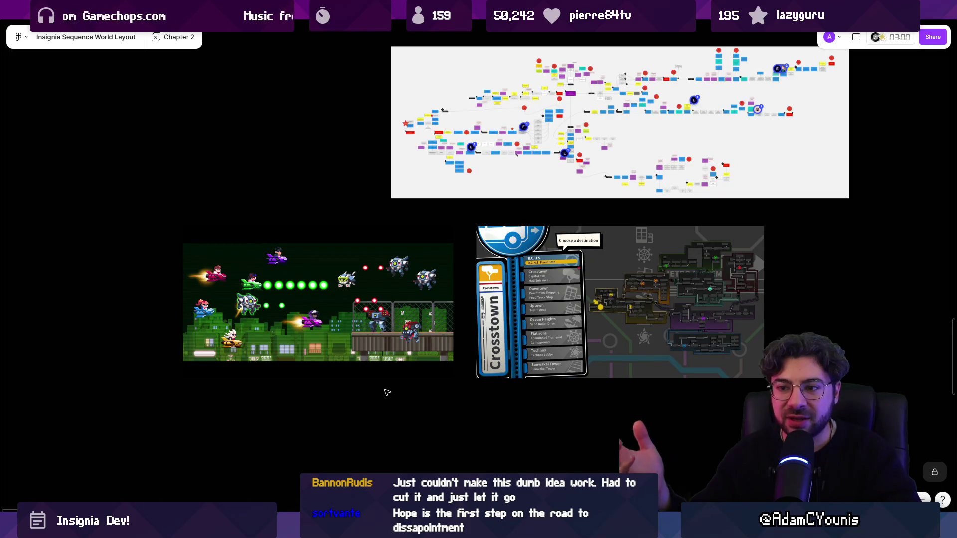
scroll(337, 343, up, 3)
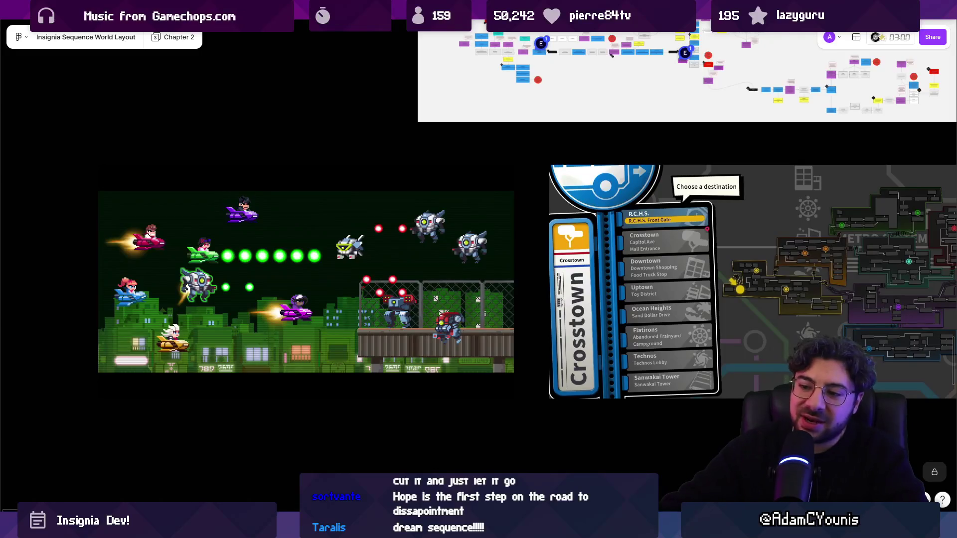
Step: Zoom around the world layout board, then switch back to the Unity editor's Insignia Graph
scroll(363, 458, down, 5)
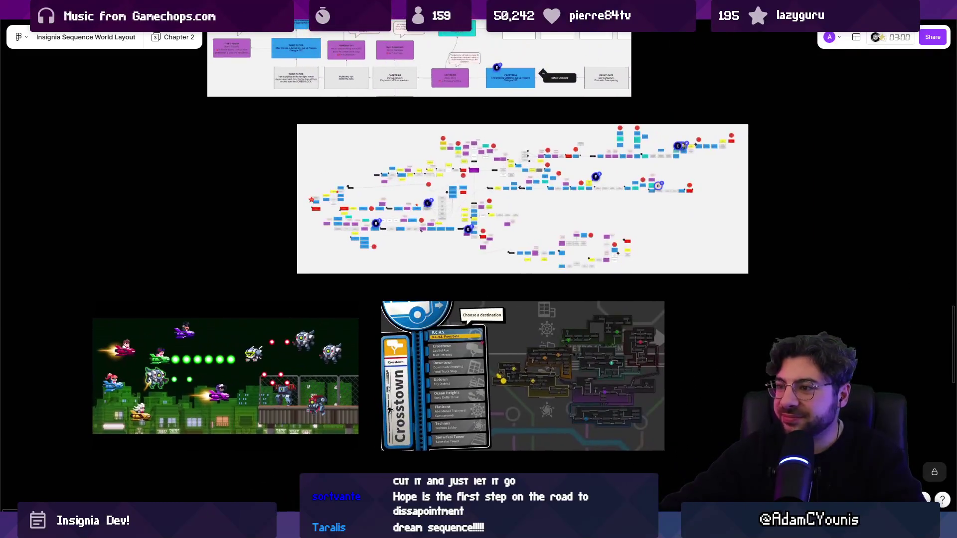
key(alt+Tab)
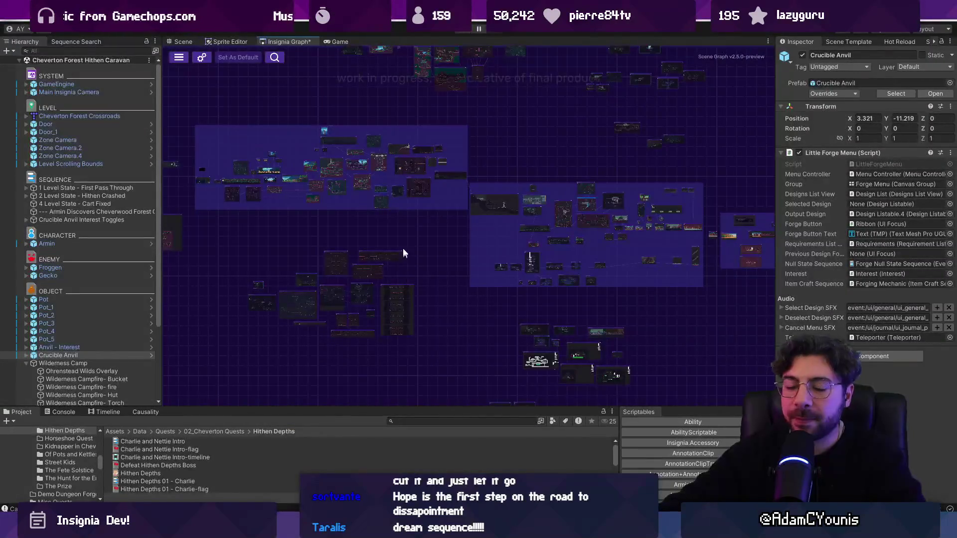
Step: In Sketchable, frame all three train rows and rectangle-select them with M
key(alt+Tab)
scroll(466, 203, down, 5)
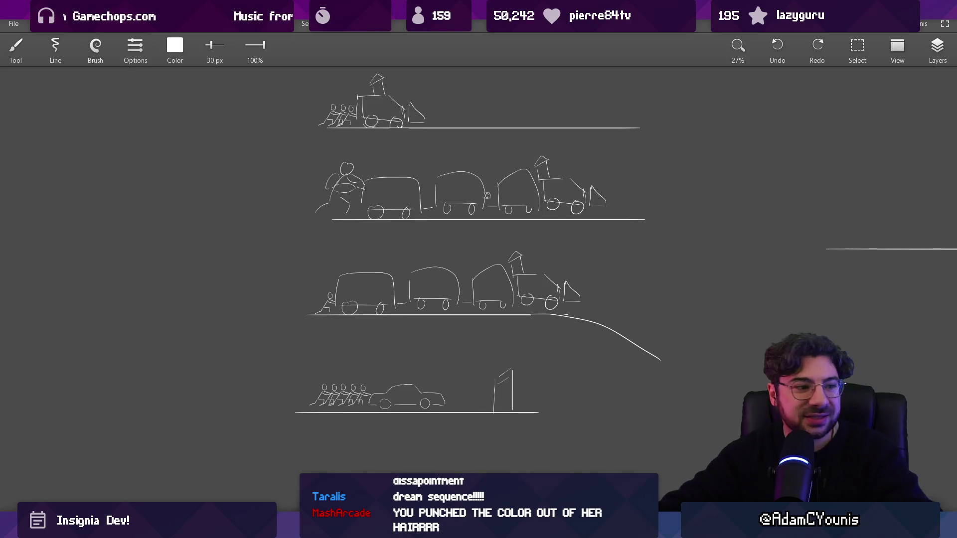
scroll(489, 197, up, 4)
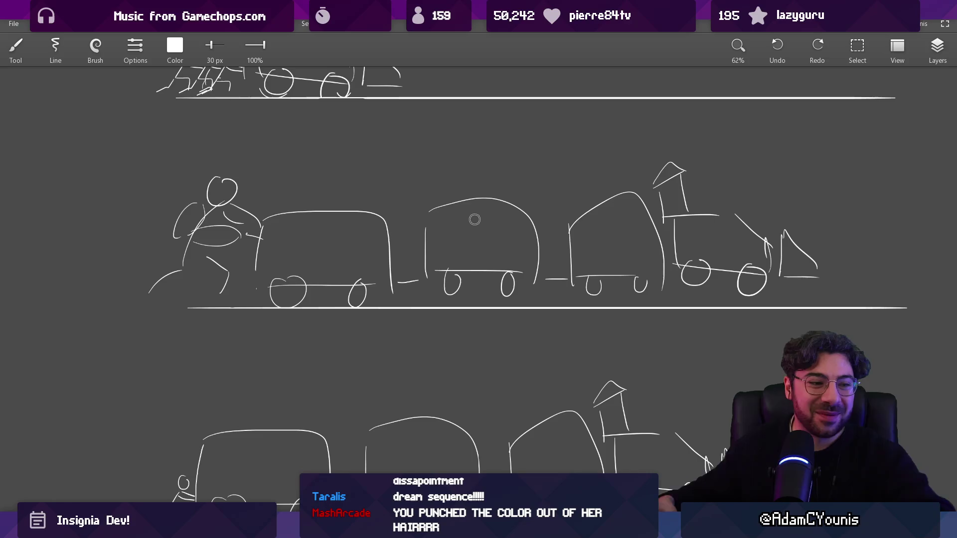
scroll(330, 187, down, 3)
drag(381, 280, 384, 286)
scroll(342, 271, down, 1)
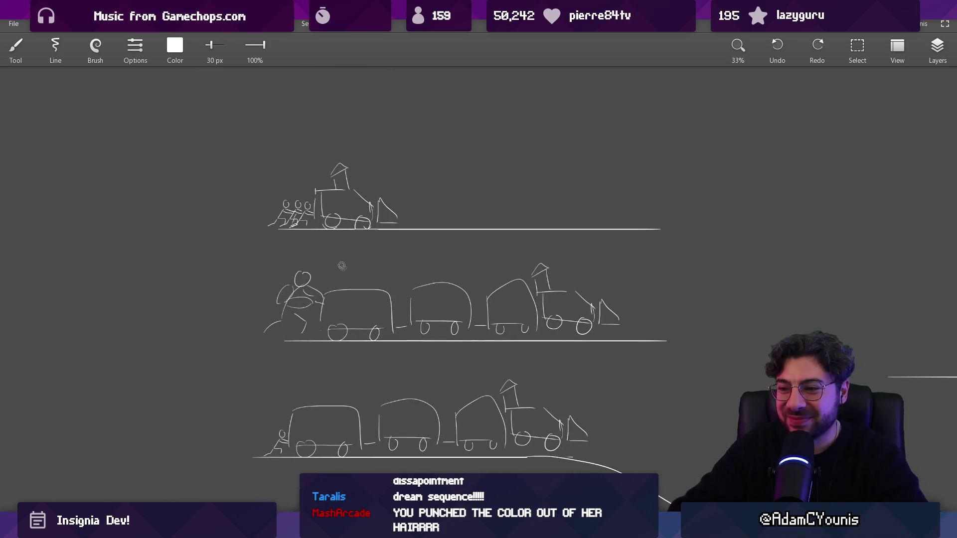
key(m)
scroll(266, 309, down, 2)
drag(265, 309, 598, 438)
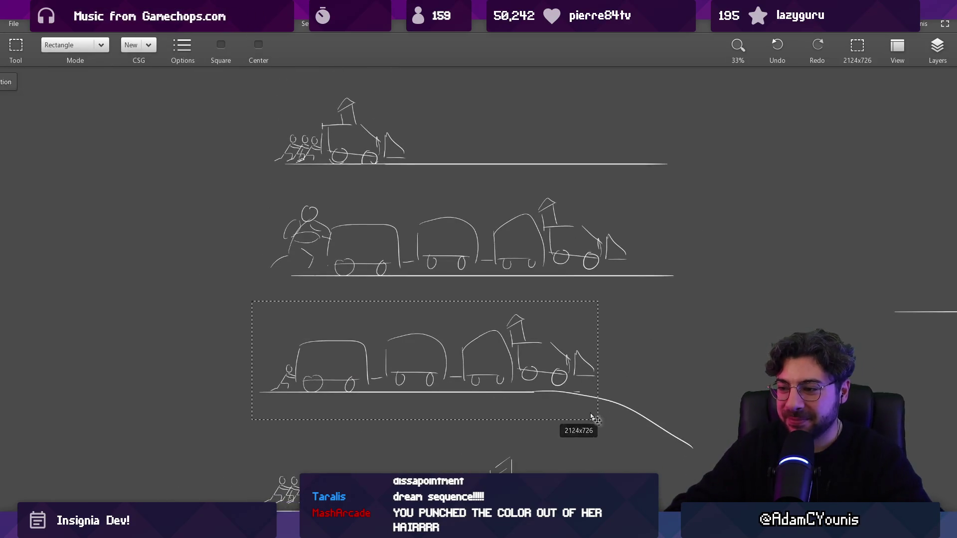
Step: Lasso the train's wagons and engine and raise them above the track
scroll(593, 434, up, 2)
drag(433, 468, 434, 145)
scroll(434, 315, up, 2)
scroll(434, 316, up, 1)
key(Escape)
key(l)
mouse_move(289, 213)
mouse_down()
mouse_move(287, 282)
mouse_move(379, 301)
mouse_move(521, 291)
mouse_move(685, 304)
mouse_move(570, 118)
mouse_move(436, 174)
mouse_up()
mouse_move(517, 272)
mouse_down()
mouse_move(520, 305)
mouse_move(535, 264)
mouse_move(526, 276)
mouse_up()
key(Escape)
Step: Draw a thick arm on the pushing figure with the brush
key(b)
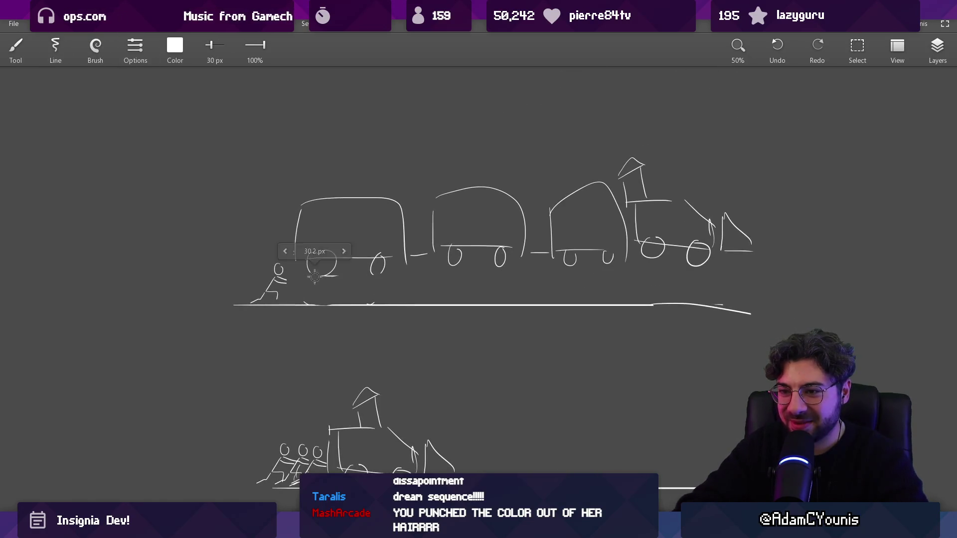
scroll(294, 283, up, 2)
drag(282, 280, 306, 258)
drag(520, 202, 446, 234)
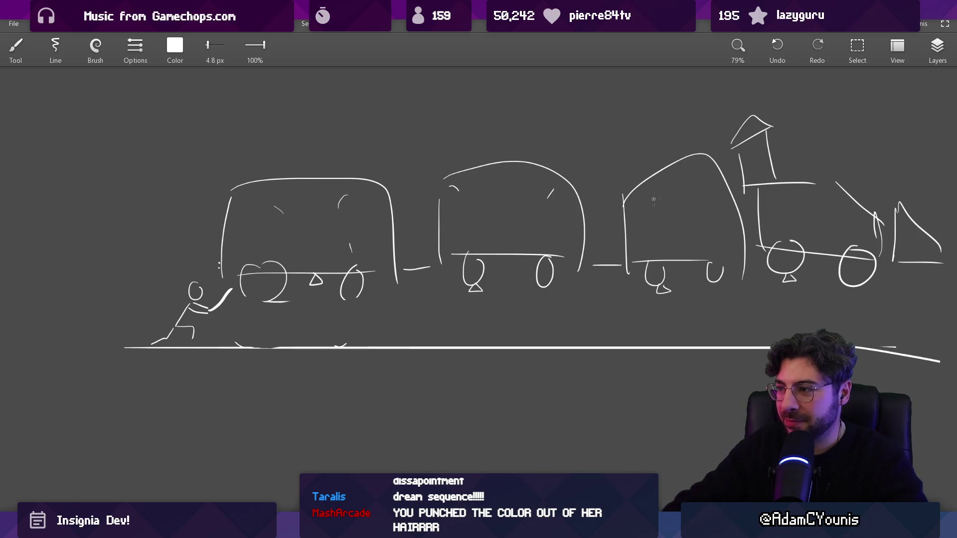
Step: Erase the stray stroke tail and wheel bumps along the ground line
scroll(786, 237, right, 3)
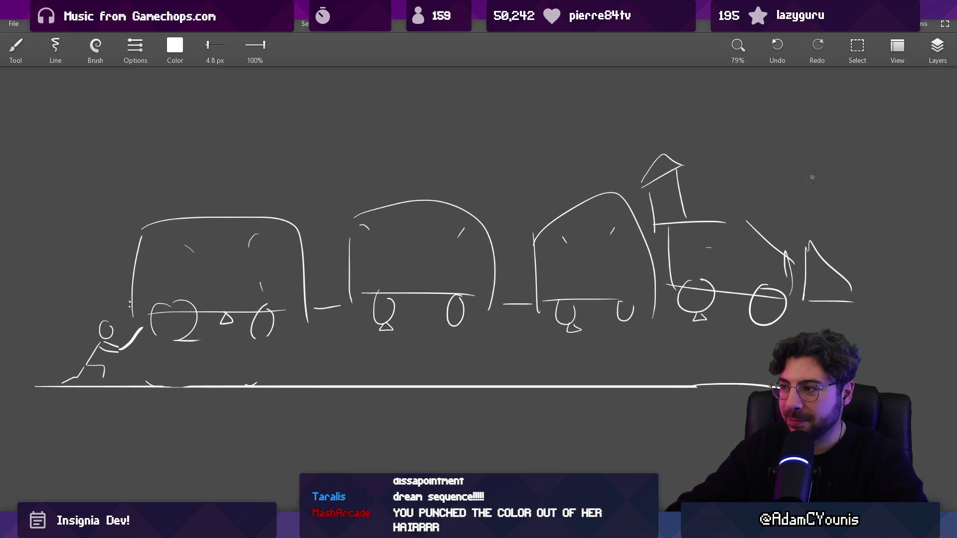
scroll(277, 267, down, 5)
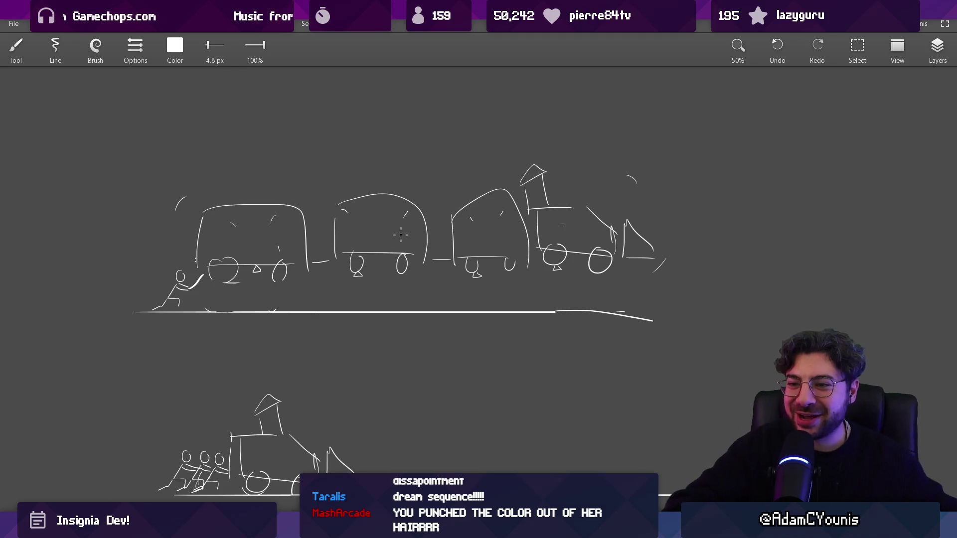
scroll(210, 312, up, 5)
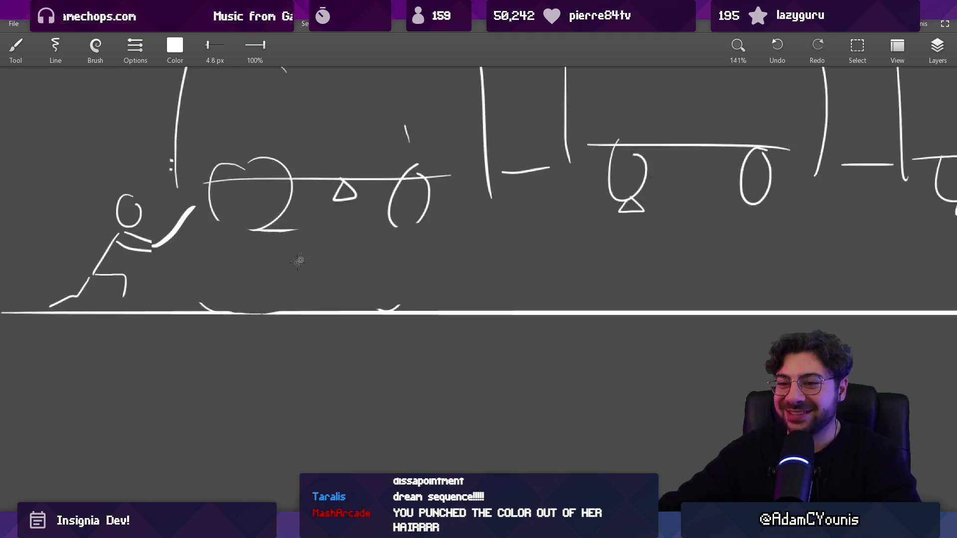
key(e)
mouse_move(286, 234)
mouse_down()
mouse_move(256, 242)
mouse_move(203, 299)
mouse_move(450, 296)
mouse_up()
scroll(450, 296, down, 8)
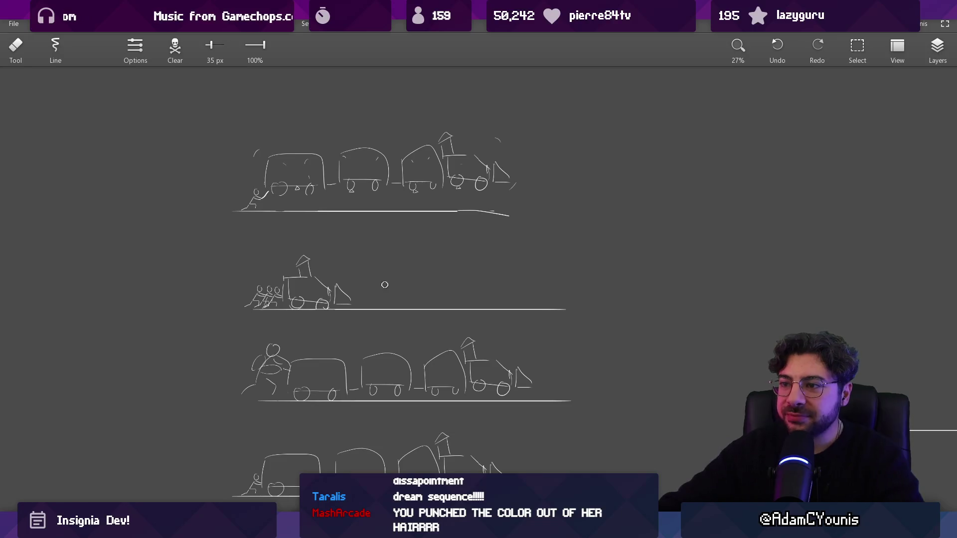
Step: Bring the Insignia Unity editor forward and make its bottom project panels taller
scroll(406, 266, down, 2)
scroll(406, 355, up, 2)
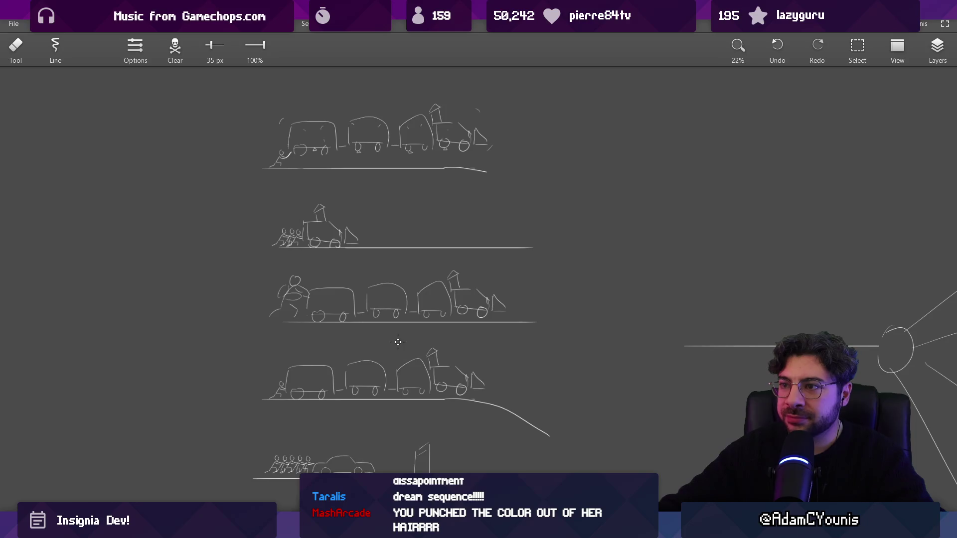
mouse_move(336, 528)
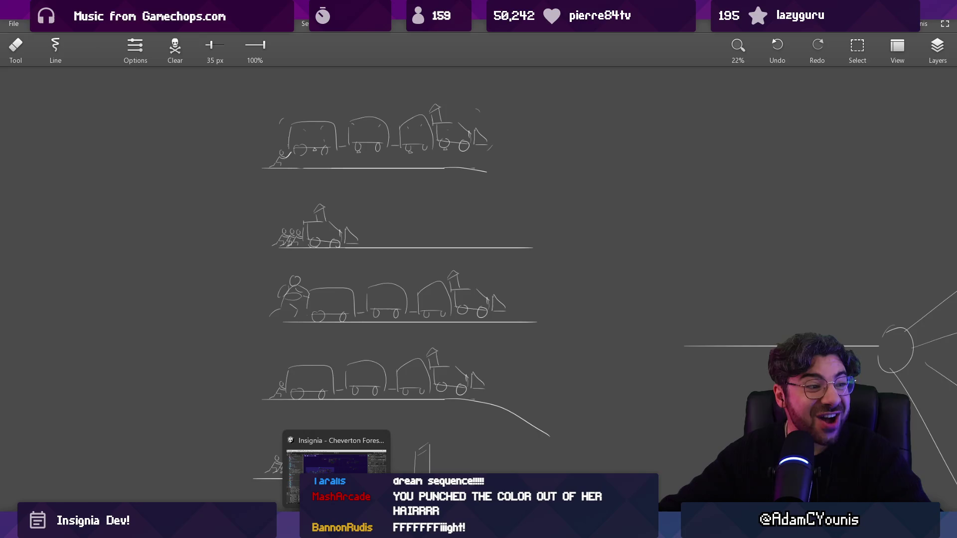
click(336, 478)
drag(399, 407, 407, 391)
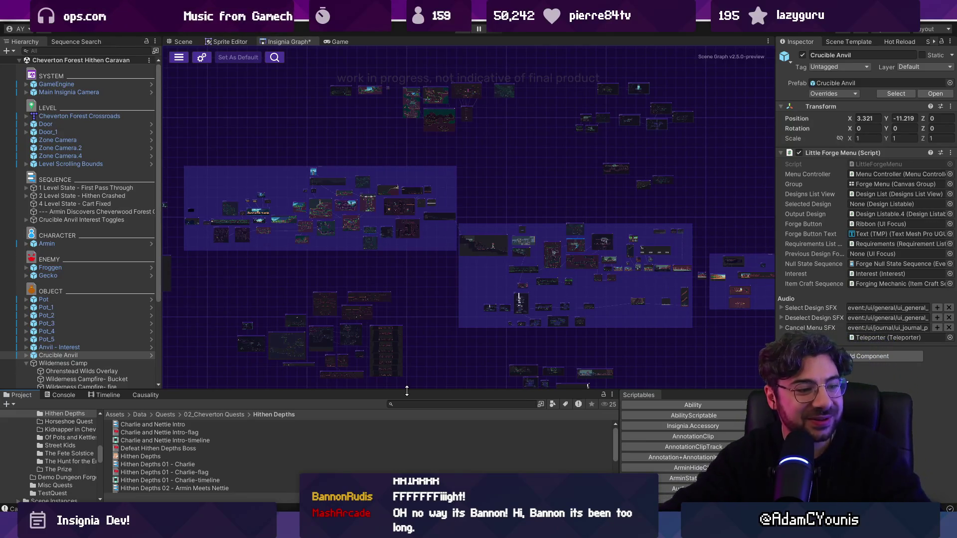
Step: Scroll around the Insignia Graph, then marquee-select the three map images on the Chapter 2 board
scroll(408, 233, down, 2)
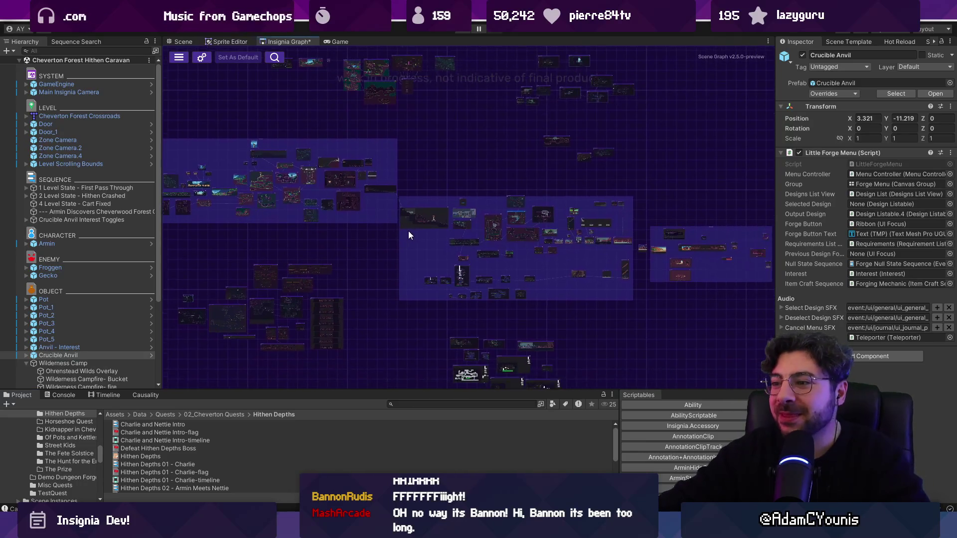
scroll(369, 238, up, 2)
scroll(334, 232, up, 1)
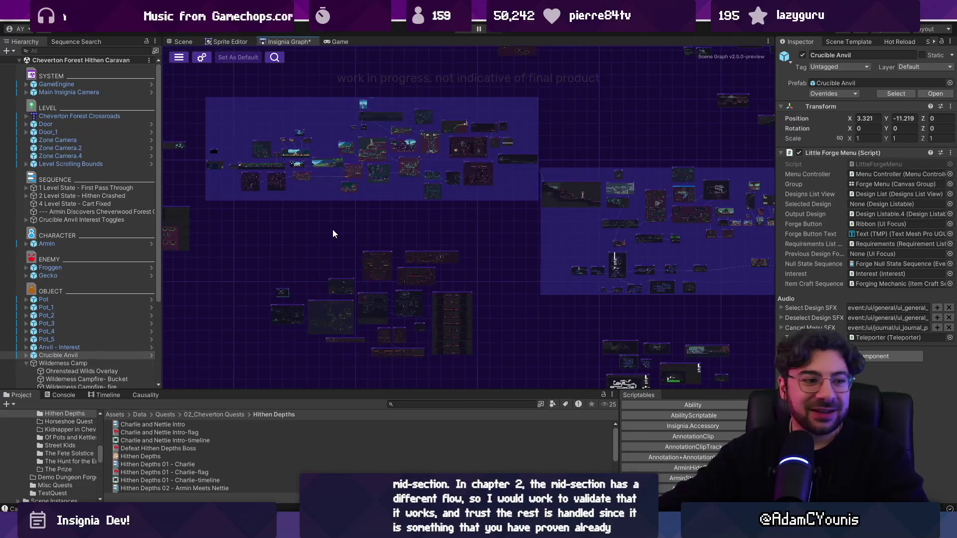
scroll(304, 225, up, 1)
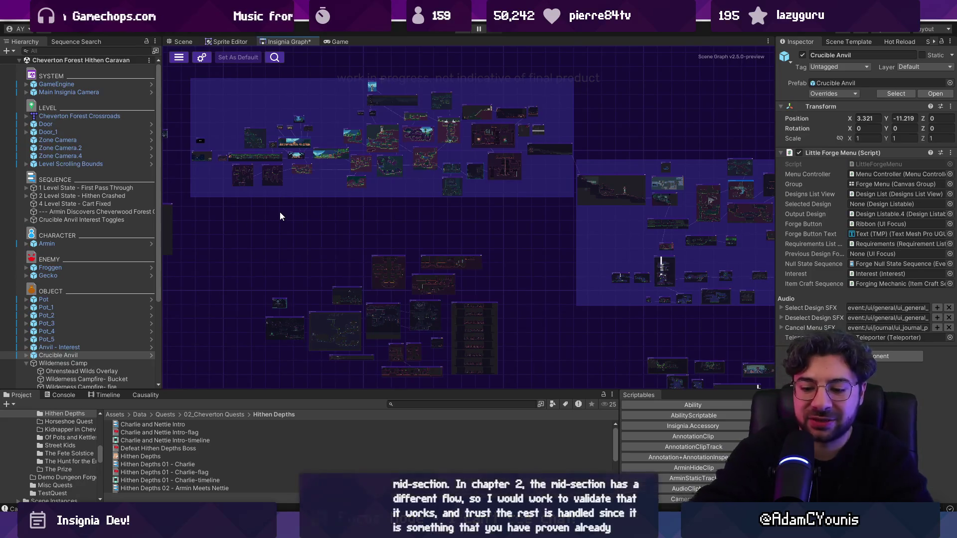
scroll(333, 204, down, 2)
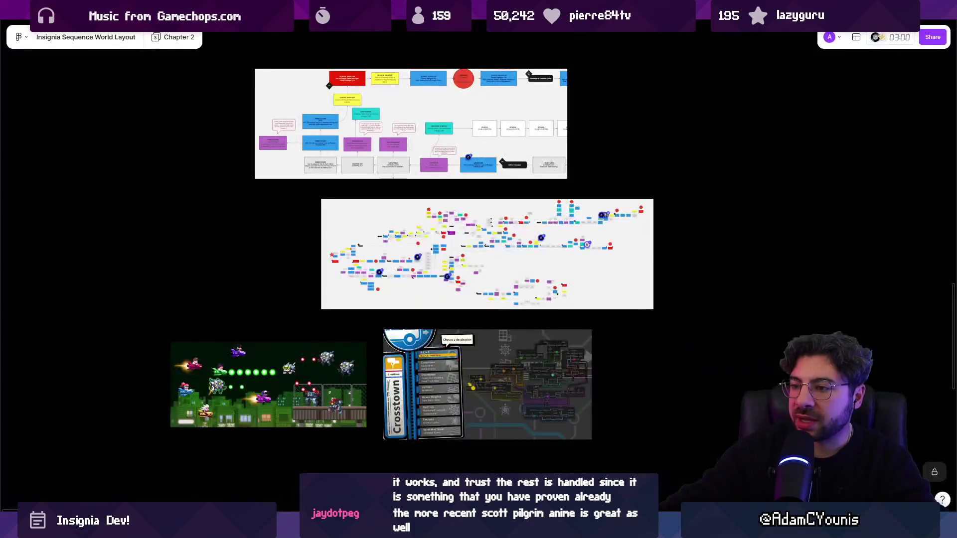
scroll(459, 344, down, 5)
drag(314, 209, 543, 393)
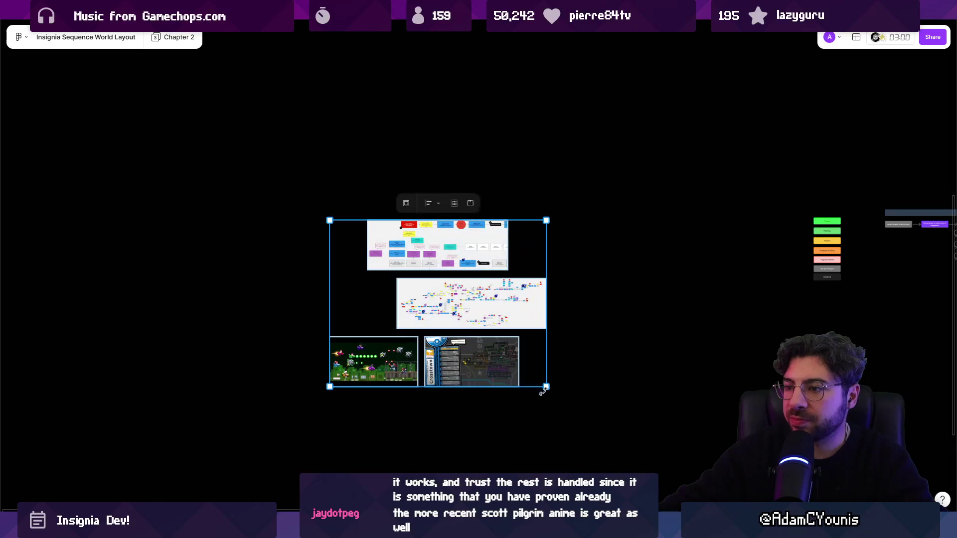
Step: Delete the selection and pan around the Chapter 2 flowchart, briefly checking Unity
key(Delete)
scroll(459, 271, right, 10)
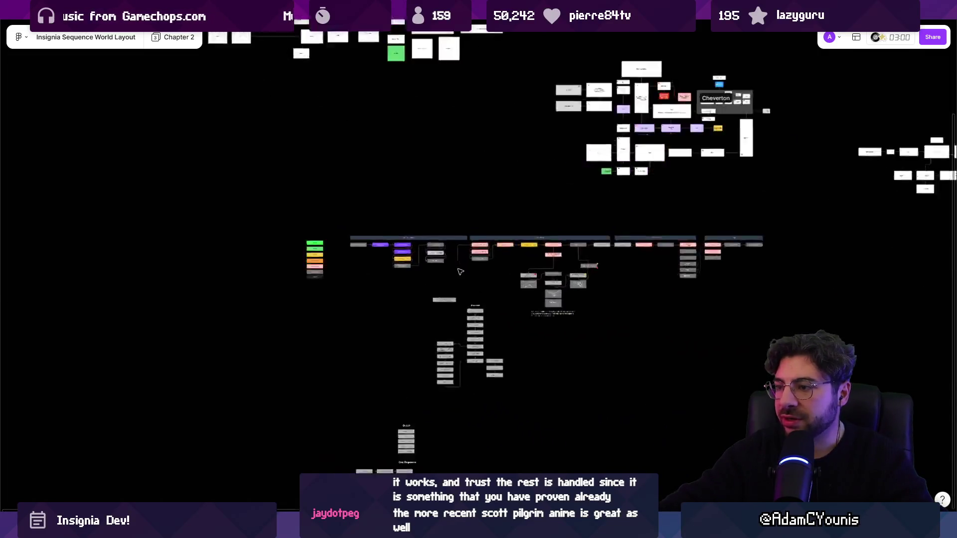
scroll(466, 268, up, 5)
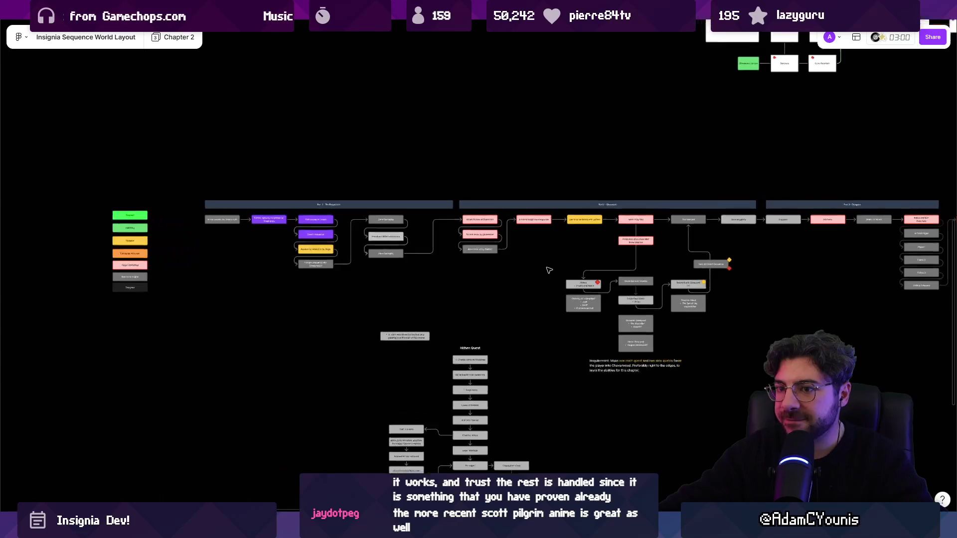
scroll(549, 270, up, 2)
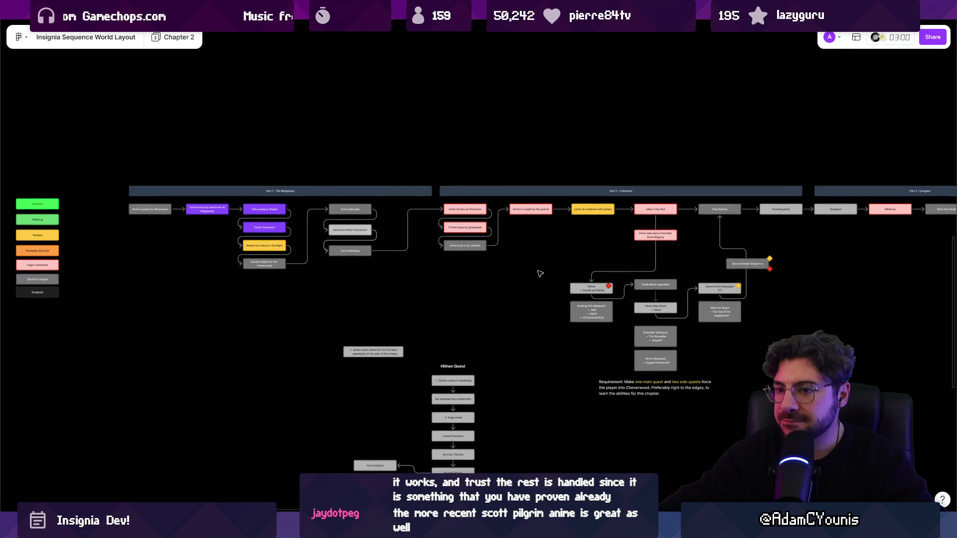
key(alt+Tab)
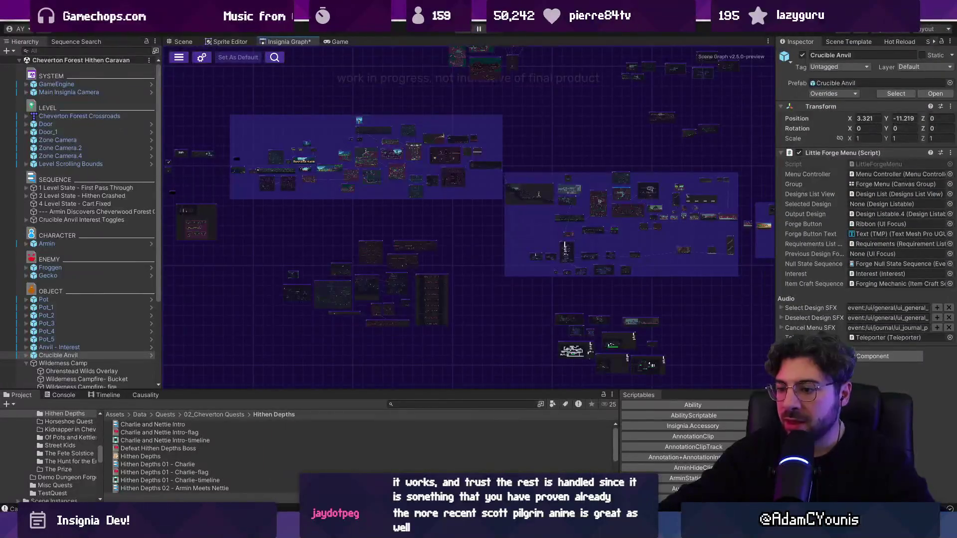
key(alt+Tab)
Step: Marquee-select the whole chapter flowchart, then clear the selection
scroll(492, 331, down, 3)
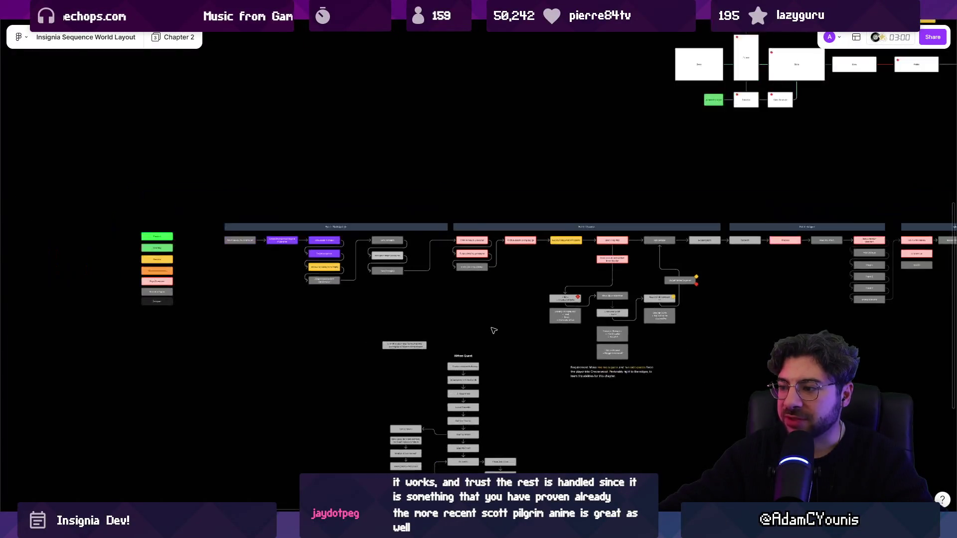
scroll(593, 318, up, 5)
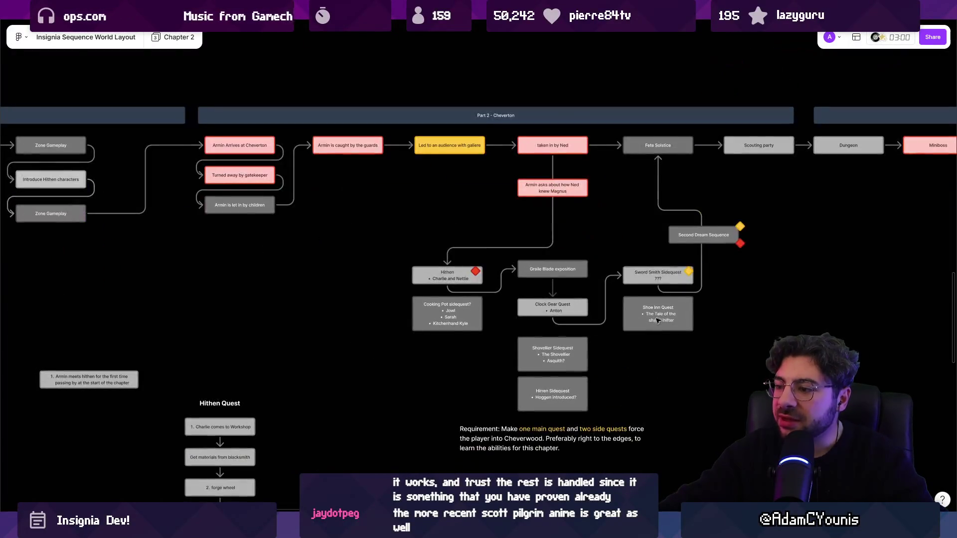
scroll(511, 317, down, 2)
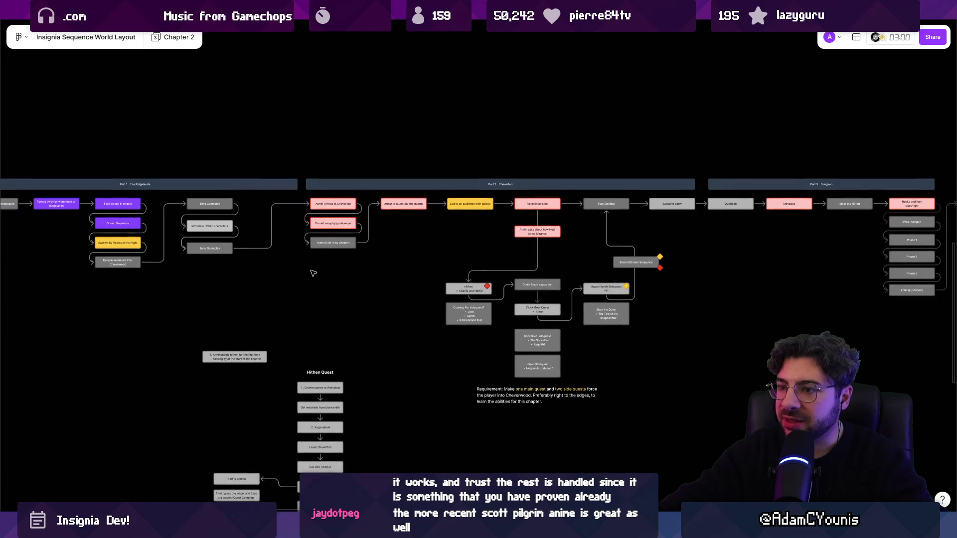
scroll(313, 271, down, 3)
drag(124, 237, 787, 306)
click(617, 349)
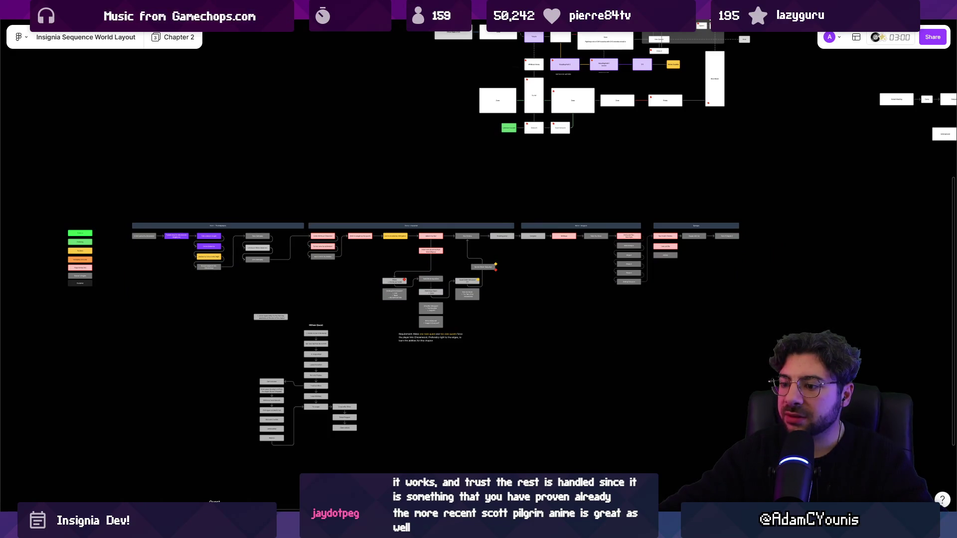
mouse_move(403, 529)
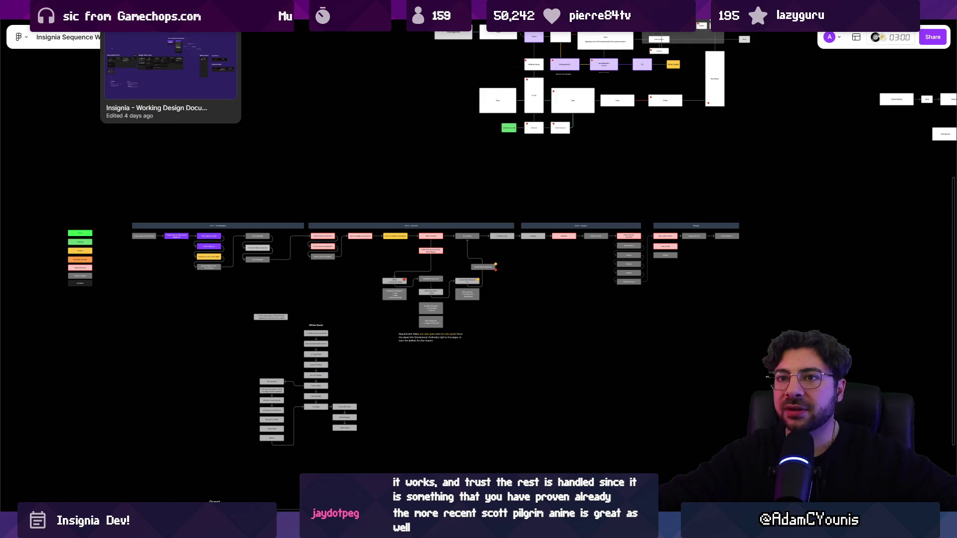
Step: In The Desktop file, duplicate the greyboxing heading to its right as 'Greybox Levels'
click(239, 9)
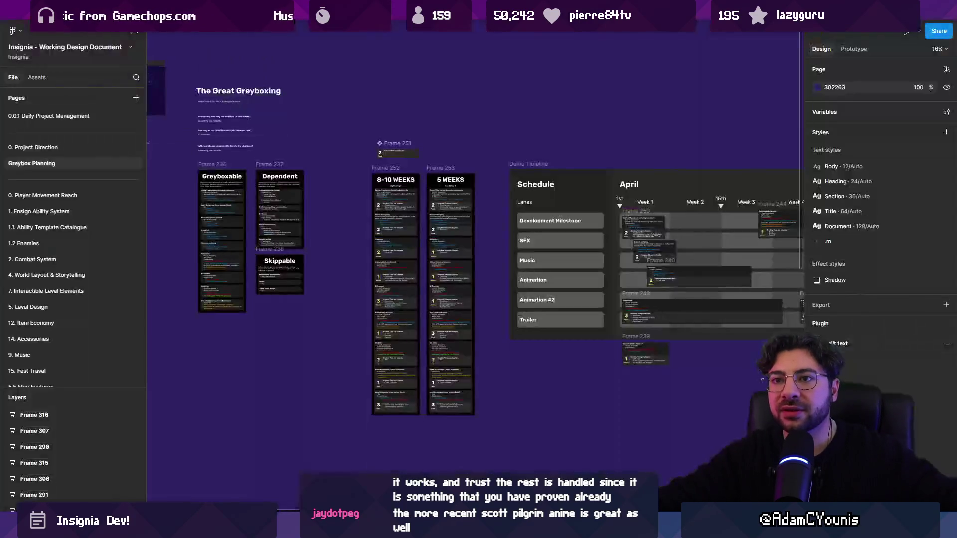
click(88, 9)
scroll(397, 298, up, 10)
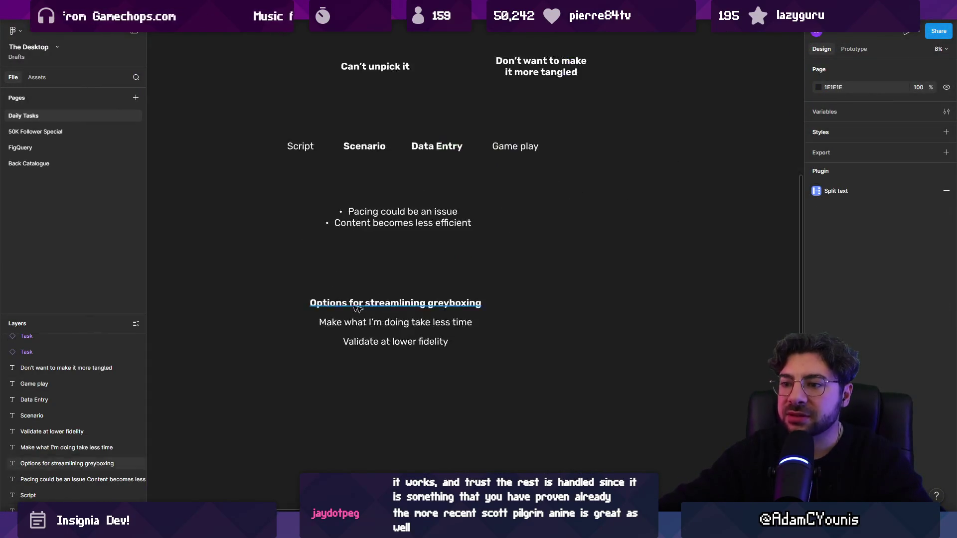
scroll(396, 298, down, 5)
click(66, 463)
drag(297, 274, 596, 275)
key(Return)
text(Greybox Levels)
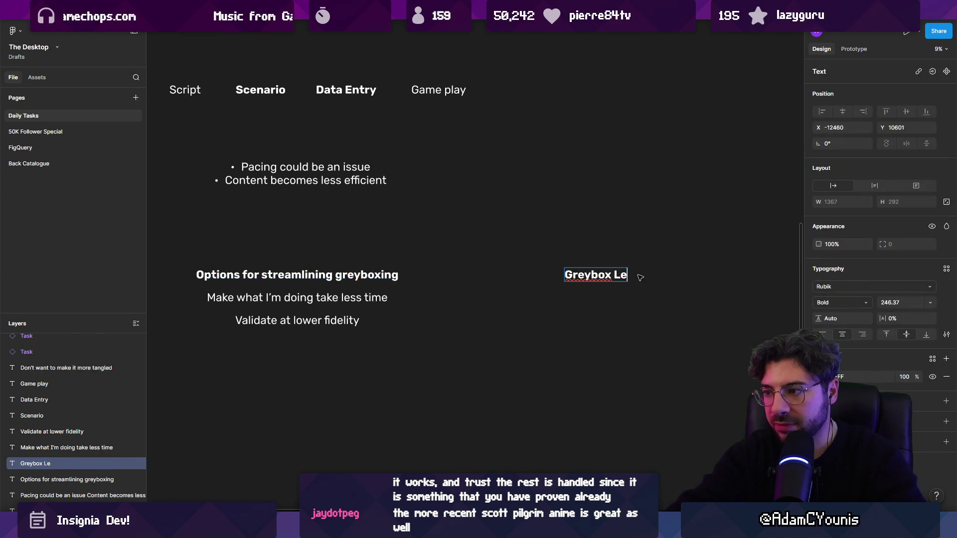
Step: Add a '1' line under Greybox Levels, then delete both the heading and the line
scroll(344, 349, up, 2)
click(344, 365)
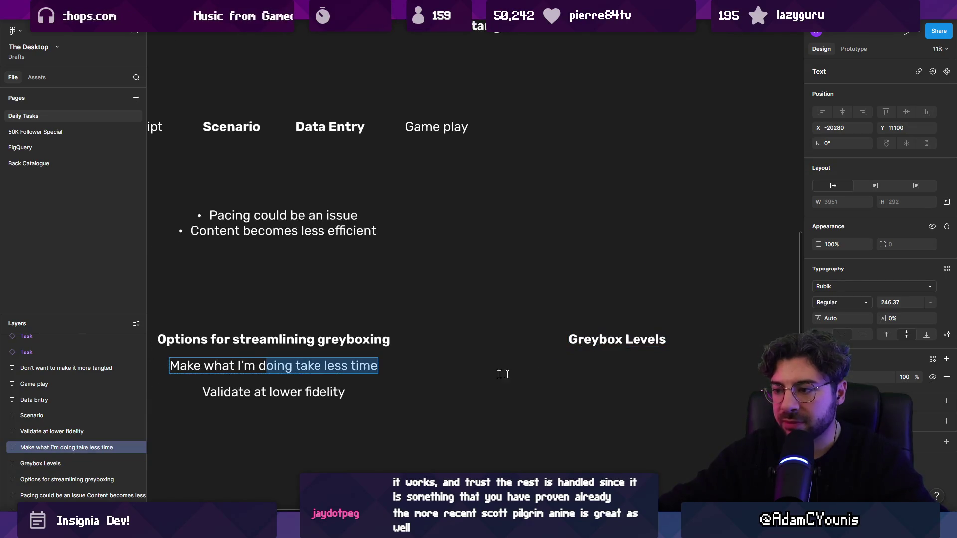
drag(329, 367, 632, 368)
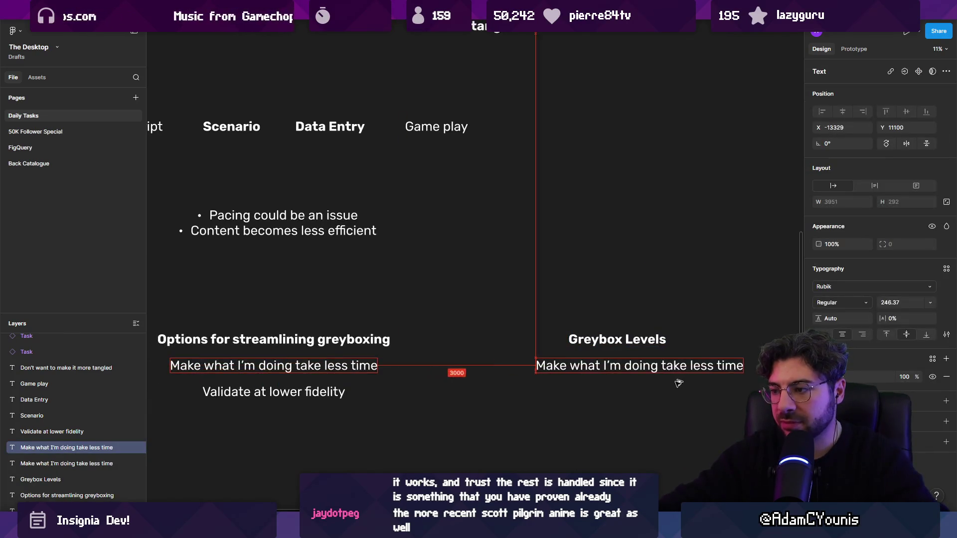
scroll(474, 314, up, 3)
key(Return)
text(1)
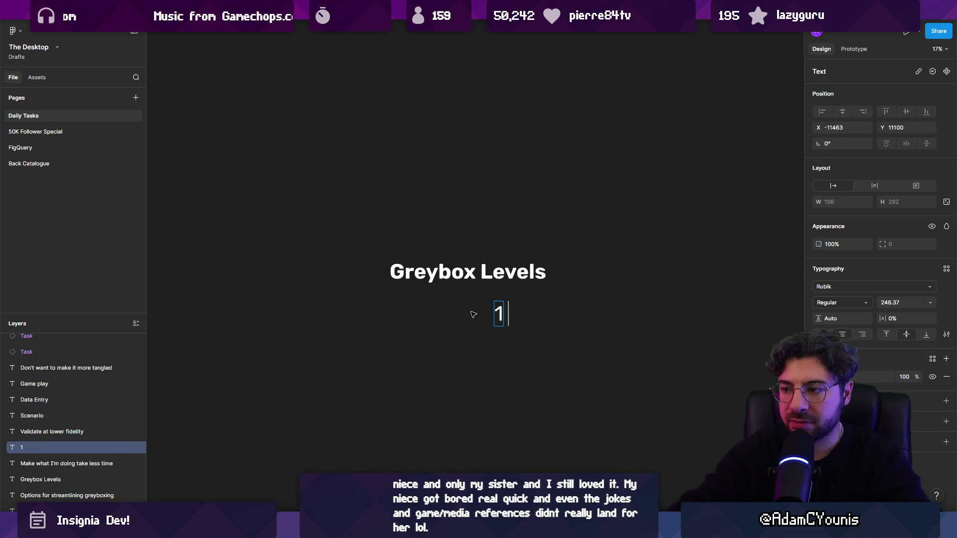
click(473, 315)
drag(389, 194, 549, 326)
key(Delete)
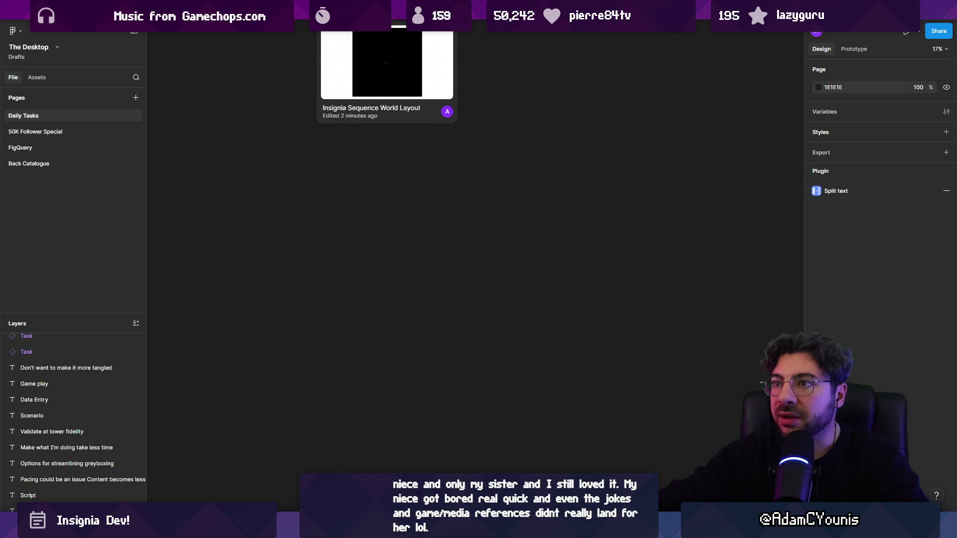
Step: In the Insignia Sequence World Layout file, place a copy of the status legend further left
click(383, 13)
scroll(577, 259, up, 3)
drag(348, 128, 545, 418)
scroll(545, 419, left, 5)
drag(811, 333, 134, 299)
scroll(134, 300, left, 5)
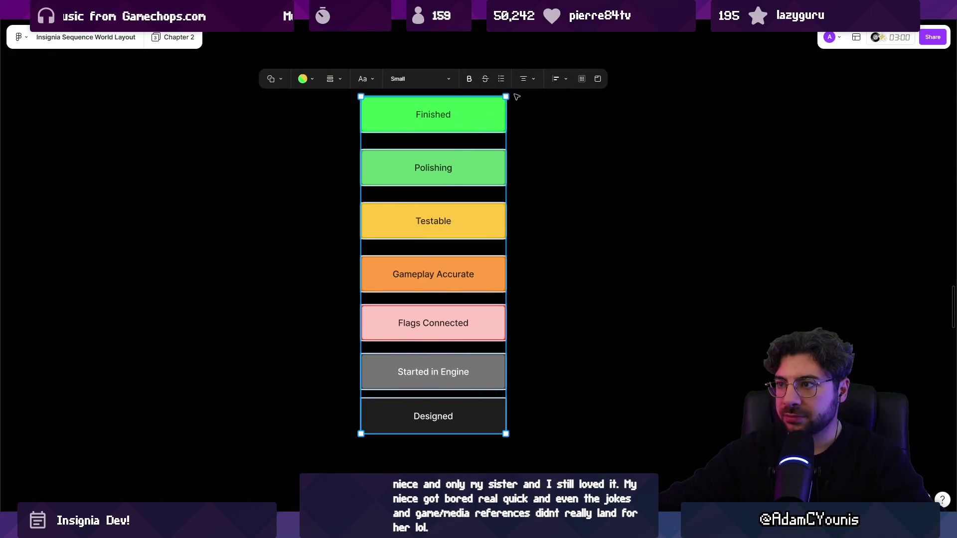
Step: Inspect the Designed block's text size and the Gameplay Accurate block, leaving both unchanged
click(560, 326)
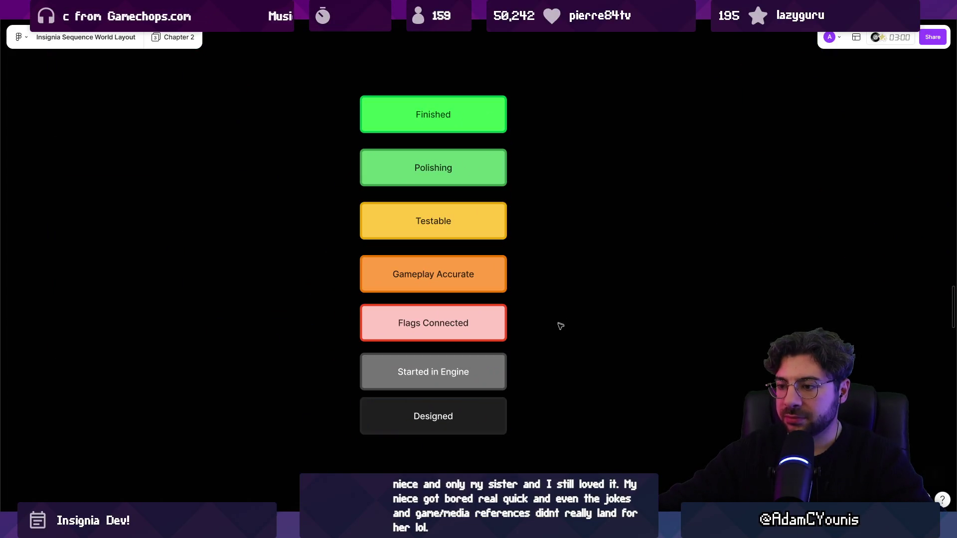
click(486, 405)
click(417, 367)
click(528, 331)
click(498, 281)
click(515, 312)
scroll(536, 286, down, 1)
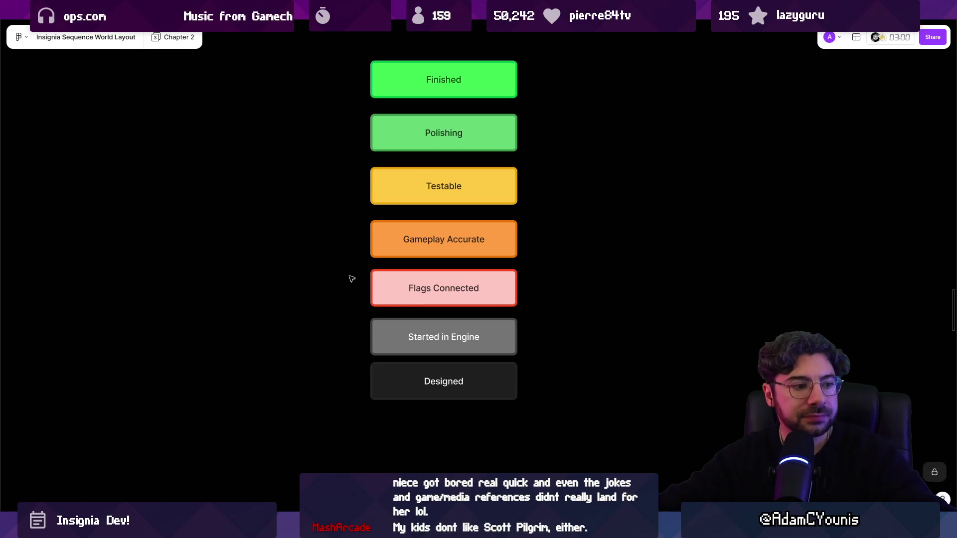
Step: Stack Designed, Started in Engine, Flags Connected and Gameplay Accurate boxes on the left
click(412, 383)
key(Escape)
click(411, 383)
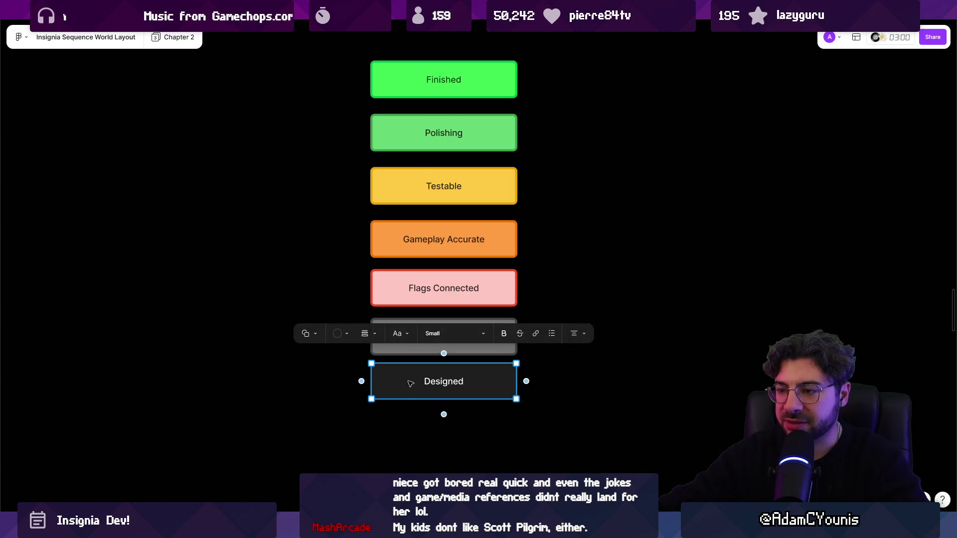
drag(410, 383, 215, 325)
mouse_move(426, 333)
mouse_down()
mouse_move(222, 373)
mouse_move(204, 365)
mouse_up()
mouse_move(412, 283)
mouse_down()
mouse_move(251, 406)
mouse_move(216, 408)
mouse_up()
mouse_move(392, 239)
mouse_down()
mouse_move(285, 459)
mouse_move(208, 459)
mouse_up()
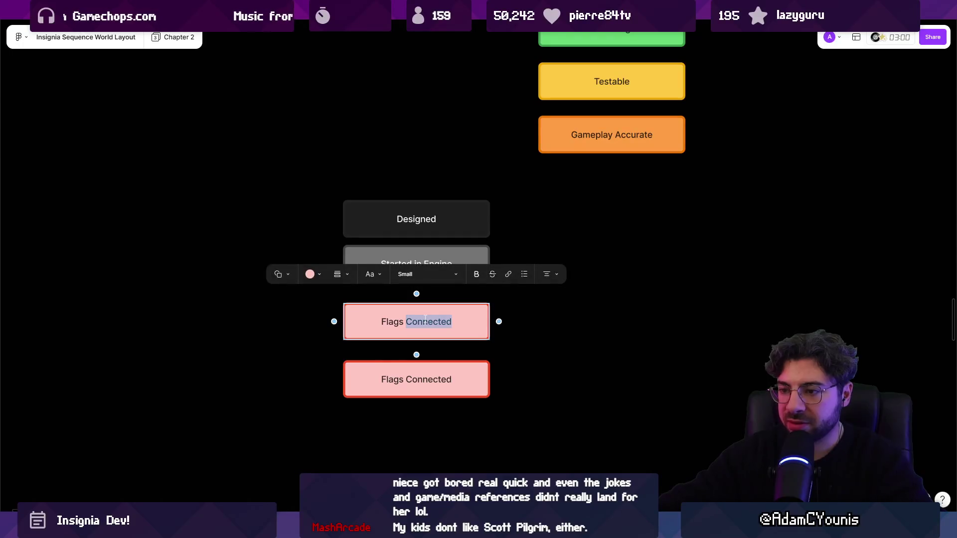
text(Di)
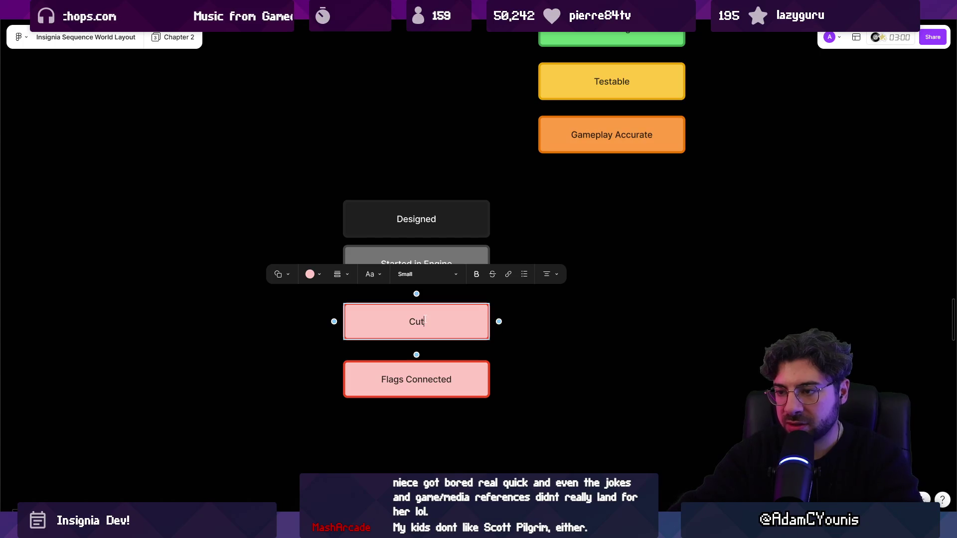
Step: Undo the Cutscene label edit and rearrangement, then delete three copied status boxes
key(ctrl+z)
key(ctrl+z)
key(ctrl+z)
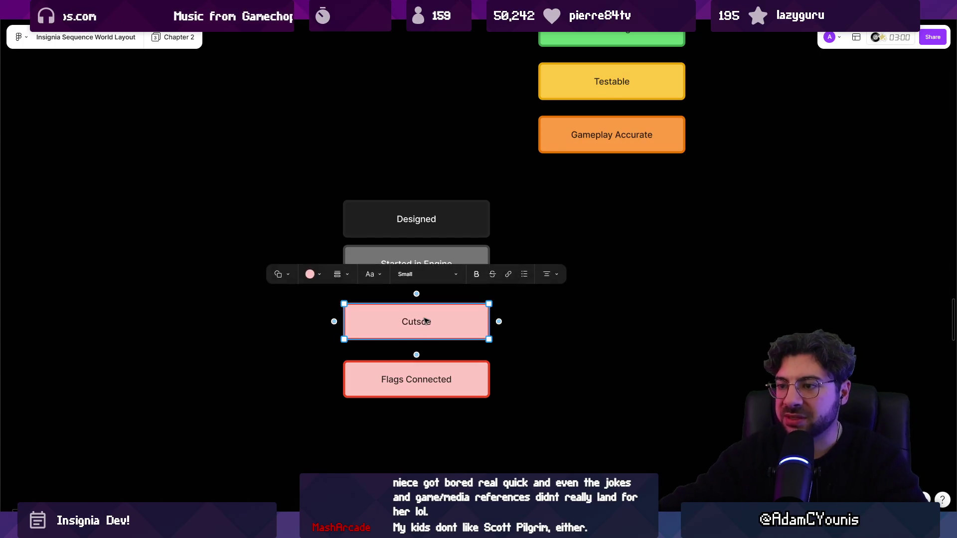
key(ctrl+z)
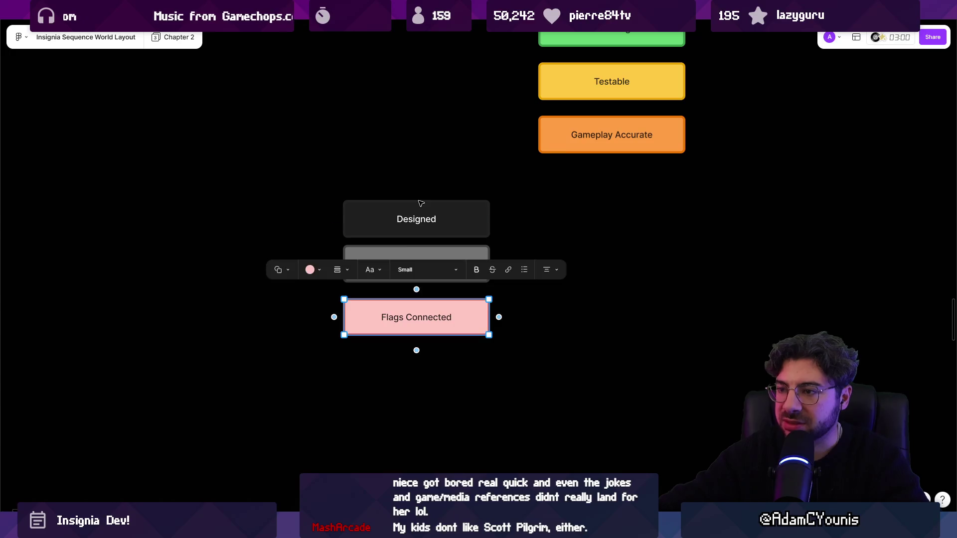
click(421, 209)
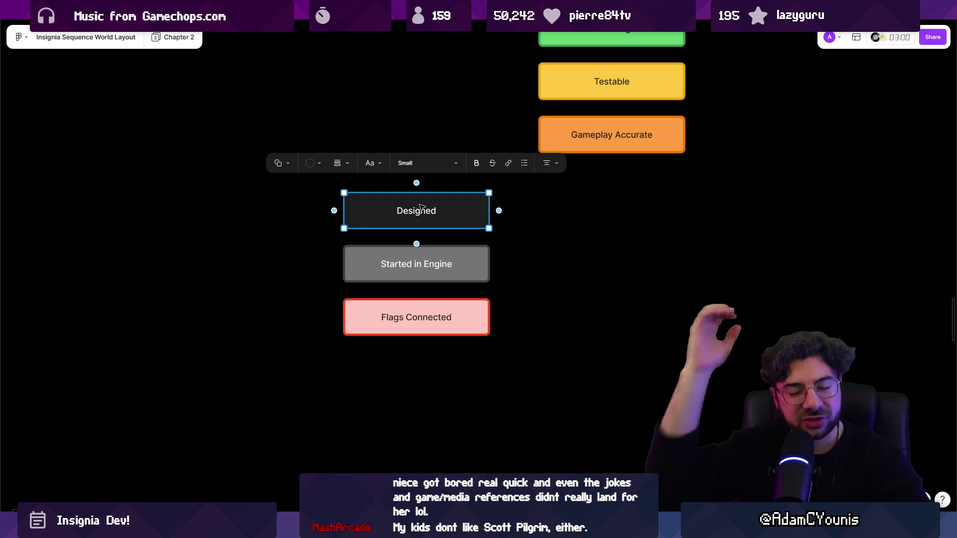
drag(516, 210, 394, 388)
key(Delete)
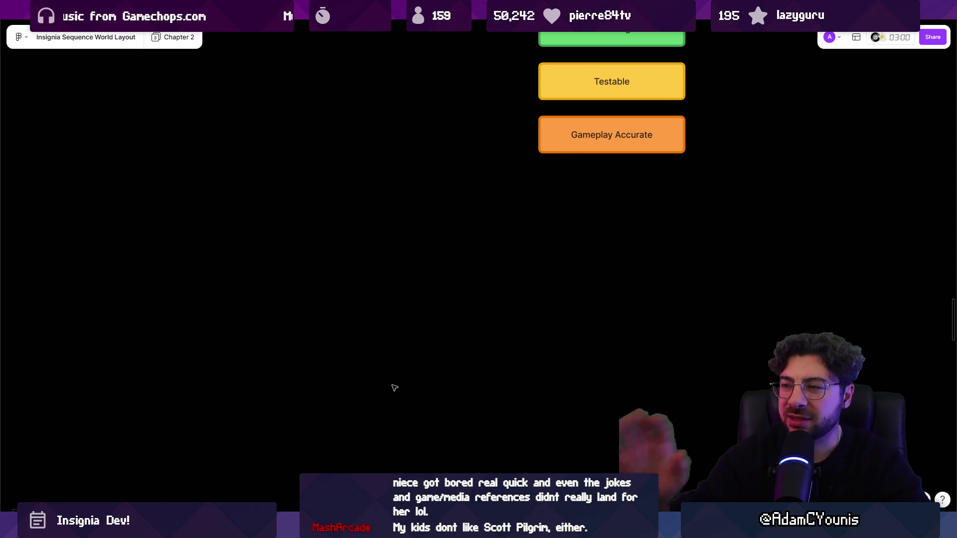
Step: Cancel a stray empty text box and delete the copied four-box status group
click(423, 263)
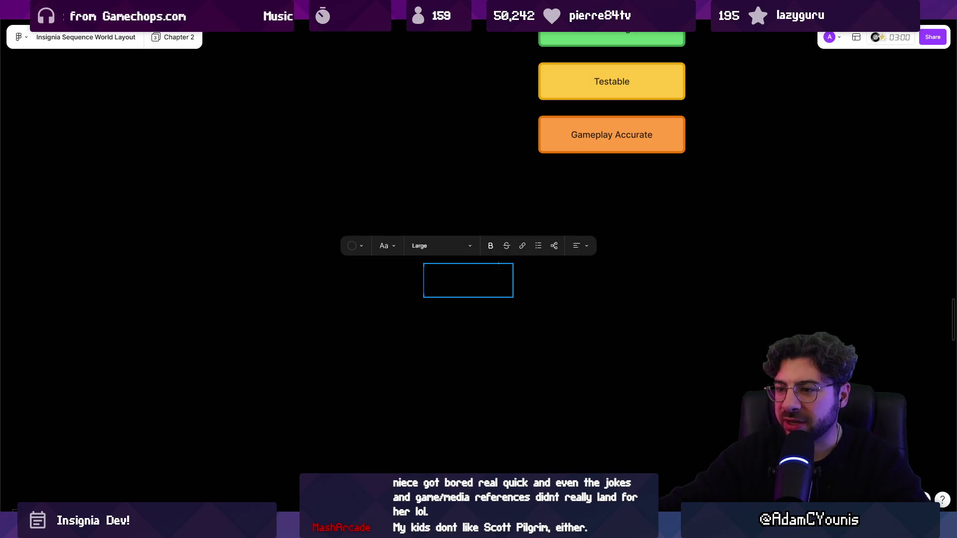
key(Escape)
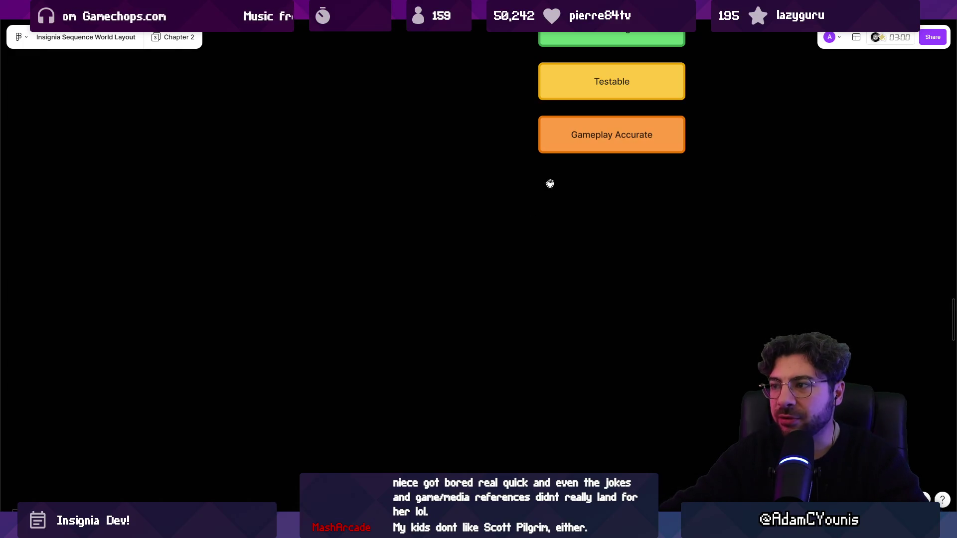
scroll(555, 180, up, 3)
scroll(480, 250, down, 5)
click(473, 234)
key(Delete)
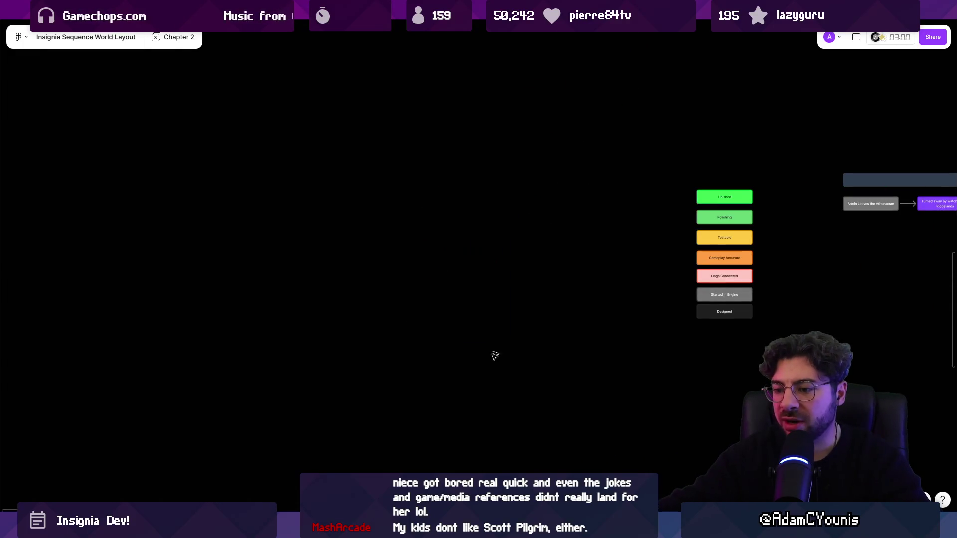
key(alt+Tab)
Step: Pan the Insignia Graph to reveal other scenes and open Cheverton Hall
click(772, 66)
scroll(589, 228, up, 10)
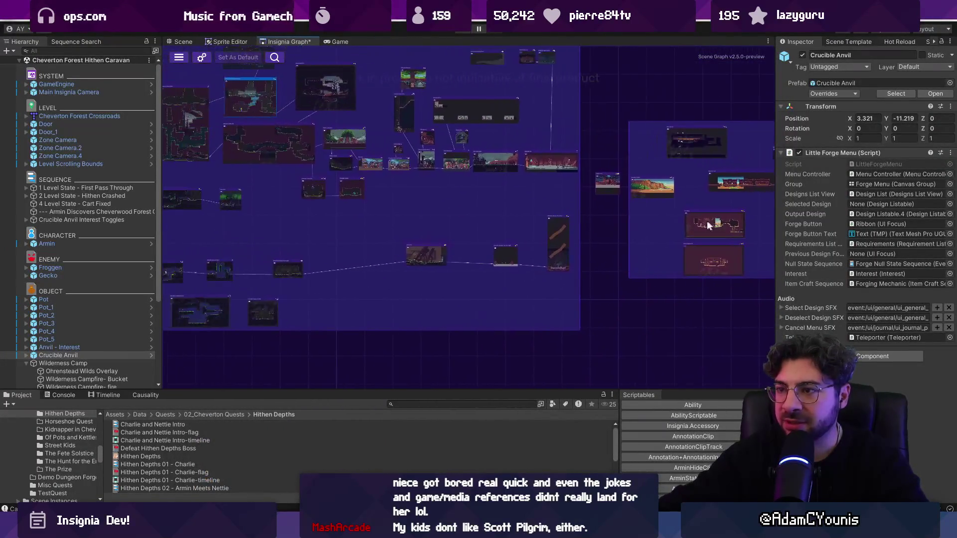
scroll(467, 282, up, 5)
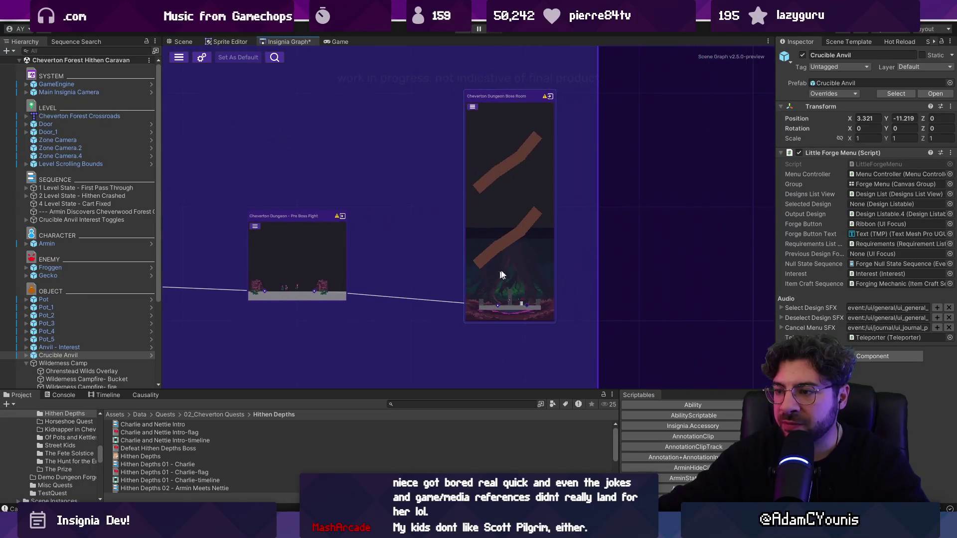
drag(516, 266, 507, 351)
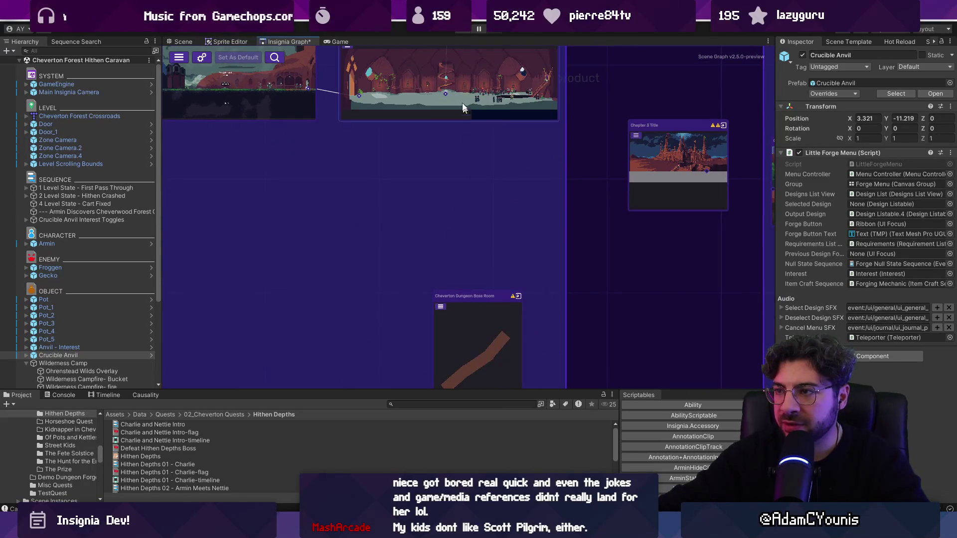
click(72, 84)
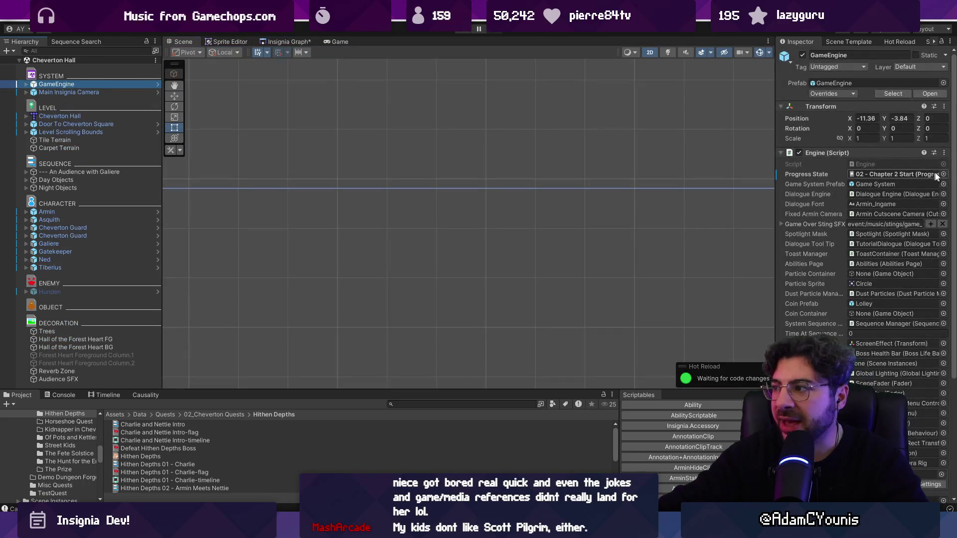
Step: Set GameEngine's progress state to Chapter 2 Progress and run a quick play test
click(943, 175)
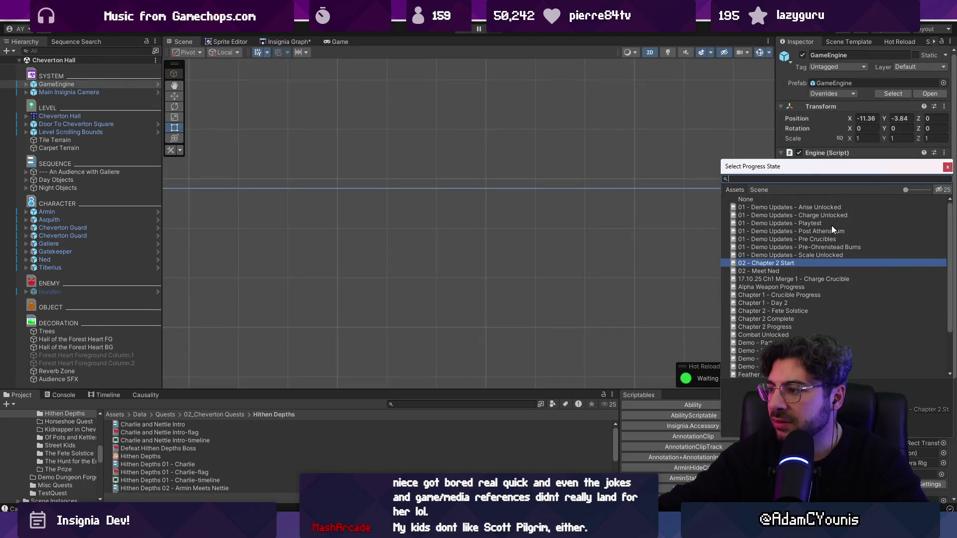
text(chapter 2)
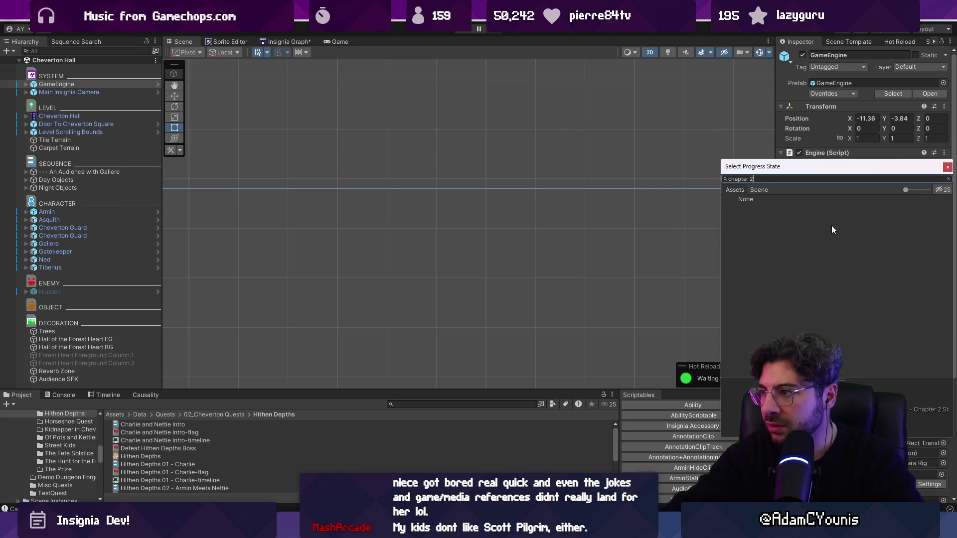
key(Down)
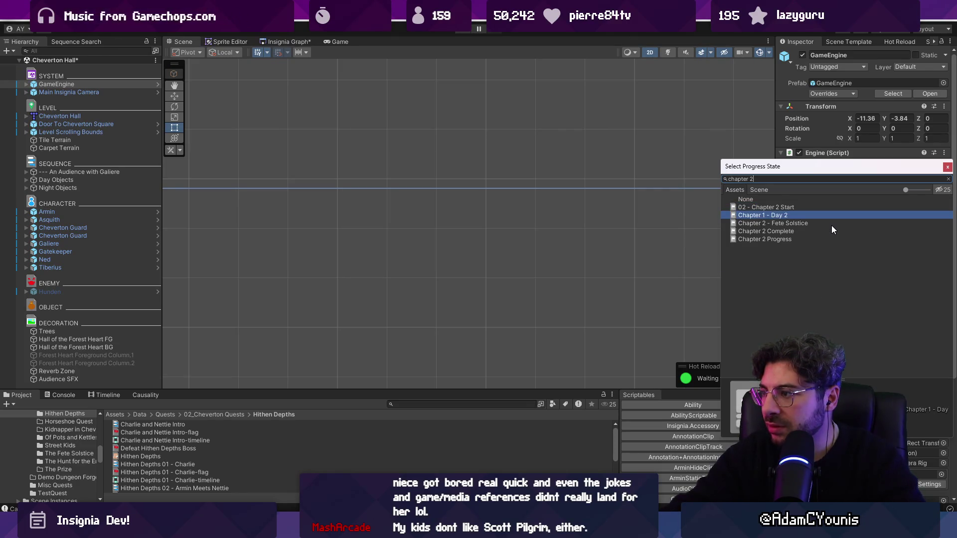
key(Down)
key(Down)
key(Down)
key(Return)
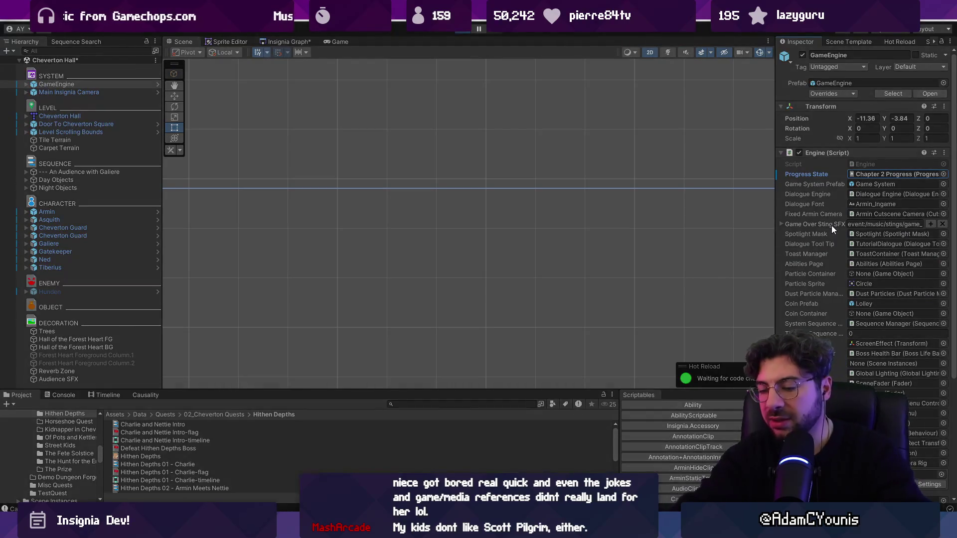
key(ctrl+p)
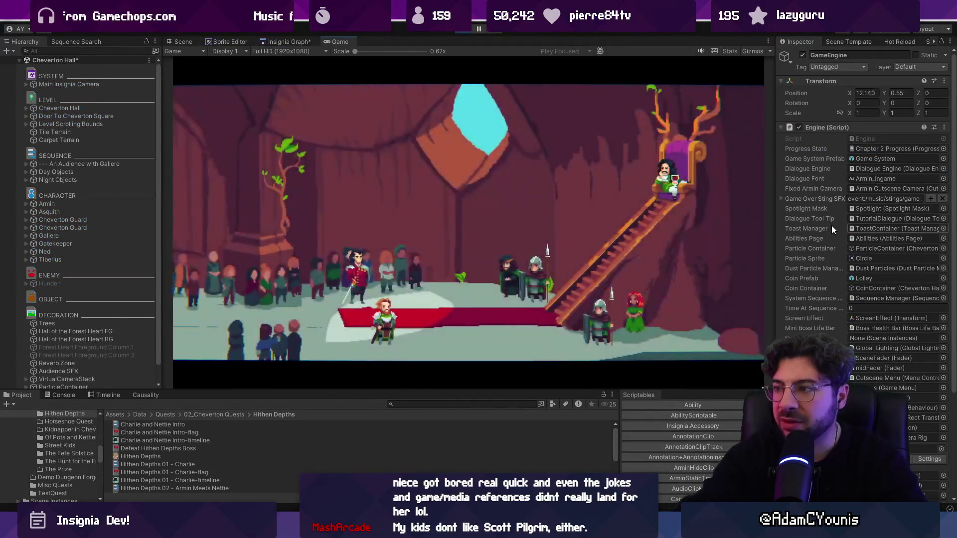
key(ctrl+p)
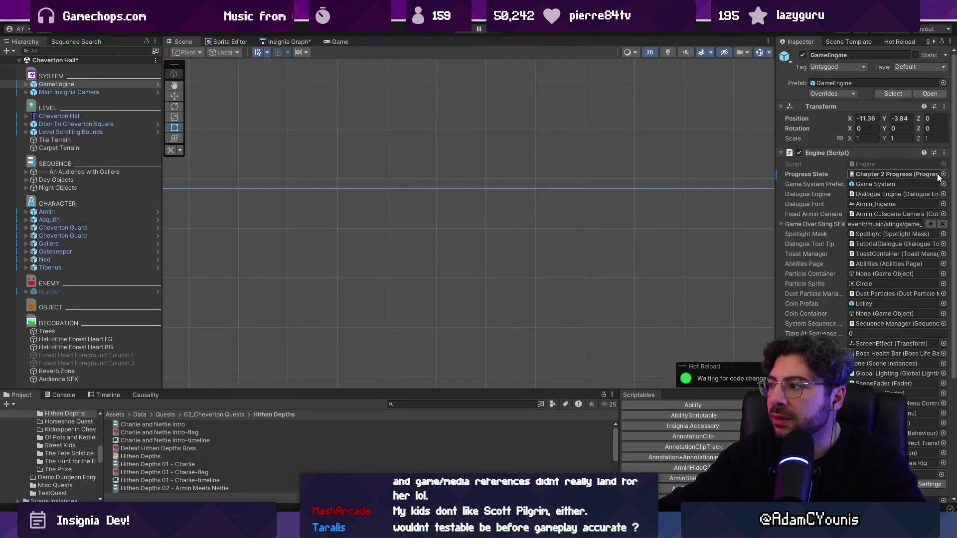
Step: Switch the progress state to Chapter 2 Complete and play-test again
click(942, 175)
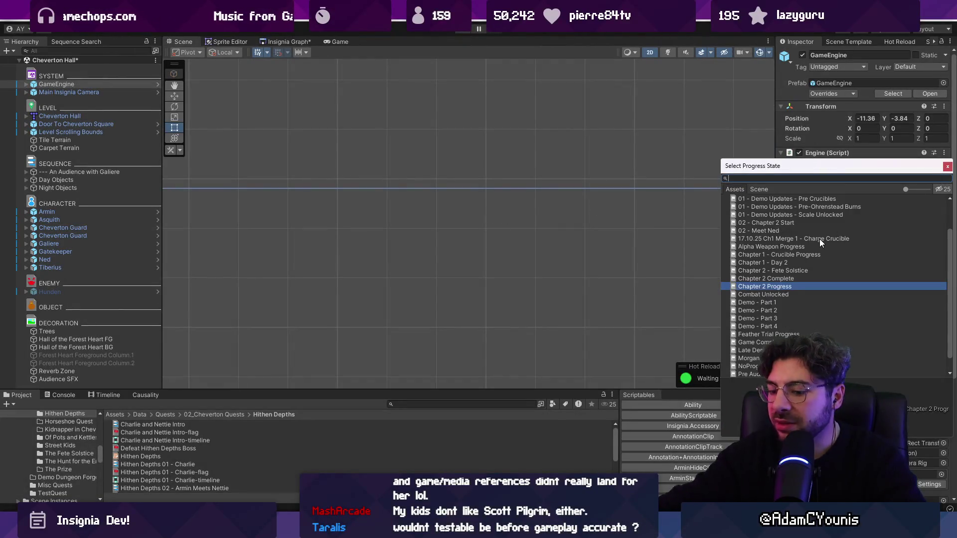
text(comchapter 2 com)
key(Return)
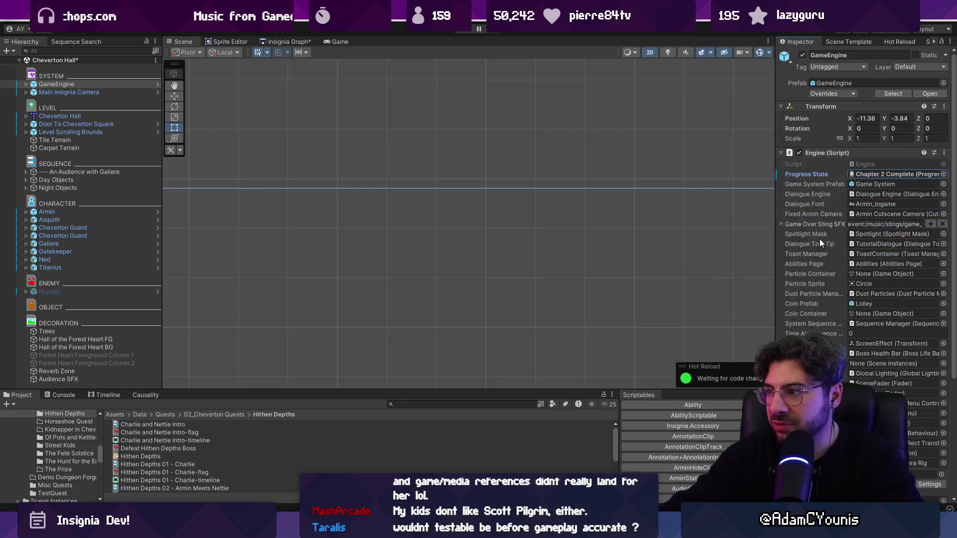
key(ctrl+p)
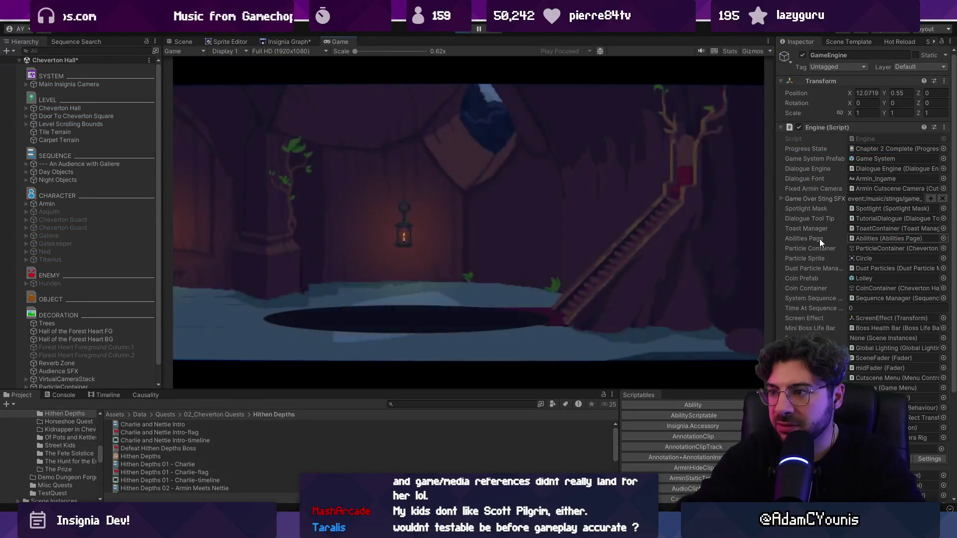
click(463, 29)
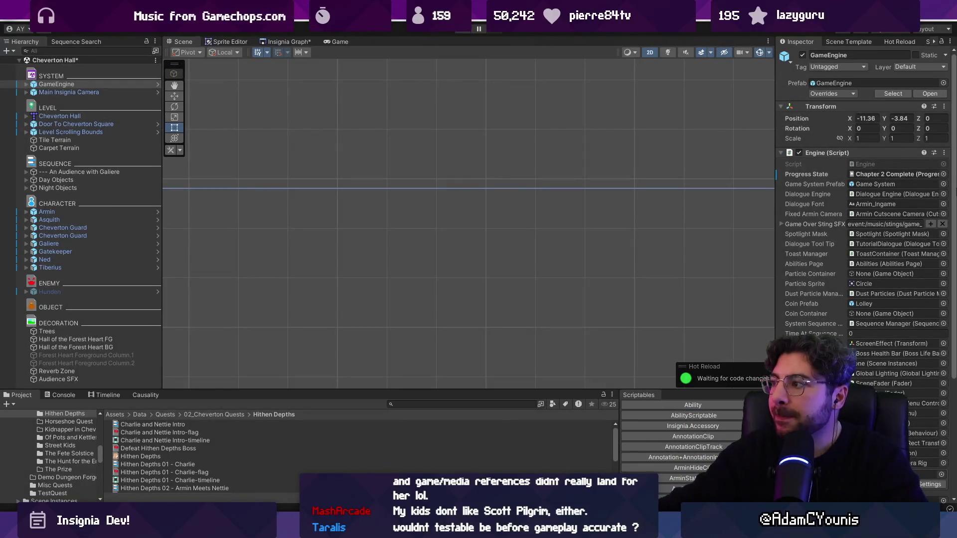
Step: Search 'chapter 2', choose Chapter 2 - Fete Solstice as progress state, and stop the play test
click(944, 174)
text(chapter 2)
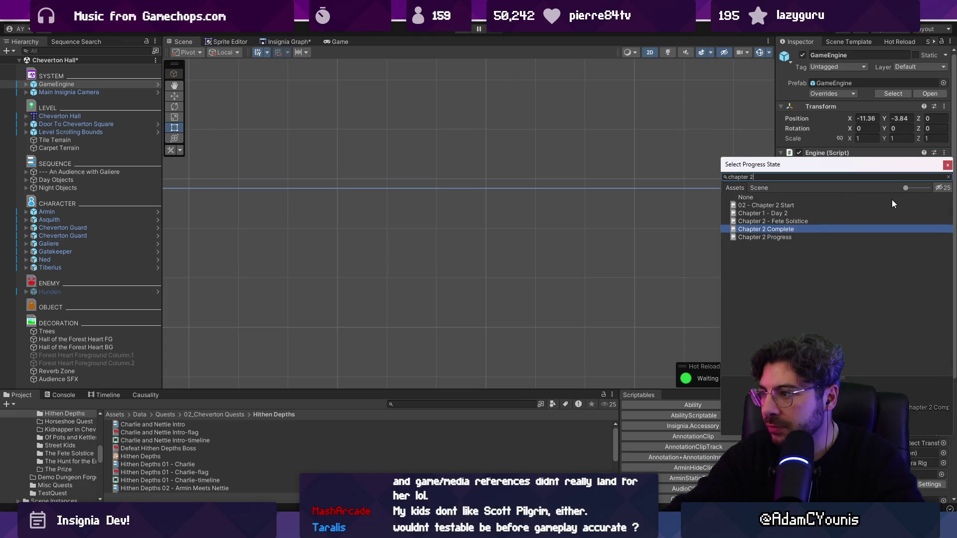
key(Down)
key(Up)
key(Up)
key(Return)
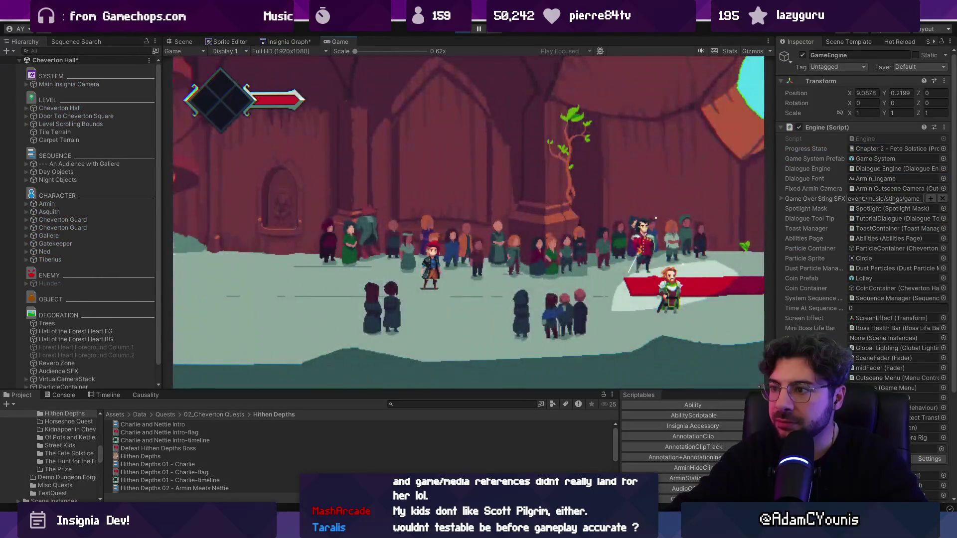
key(ctrl+p)
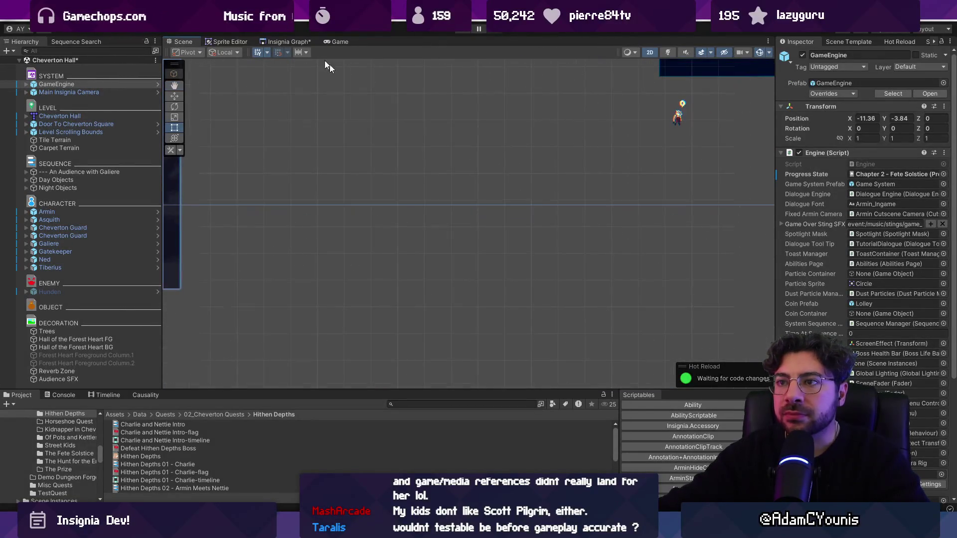
Step: Open the Cheverton Dungeon - Pre Boss Fight scene without saving Cheverton Hall, and locate its progress state asset
drag(430, 389, 430, 334)
click(288, 42)
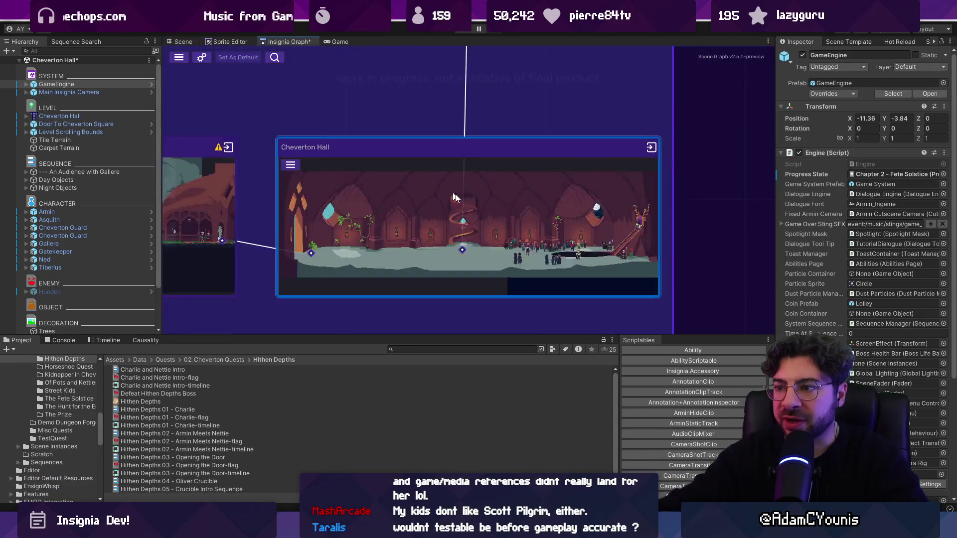
double_click(457, 274)
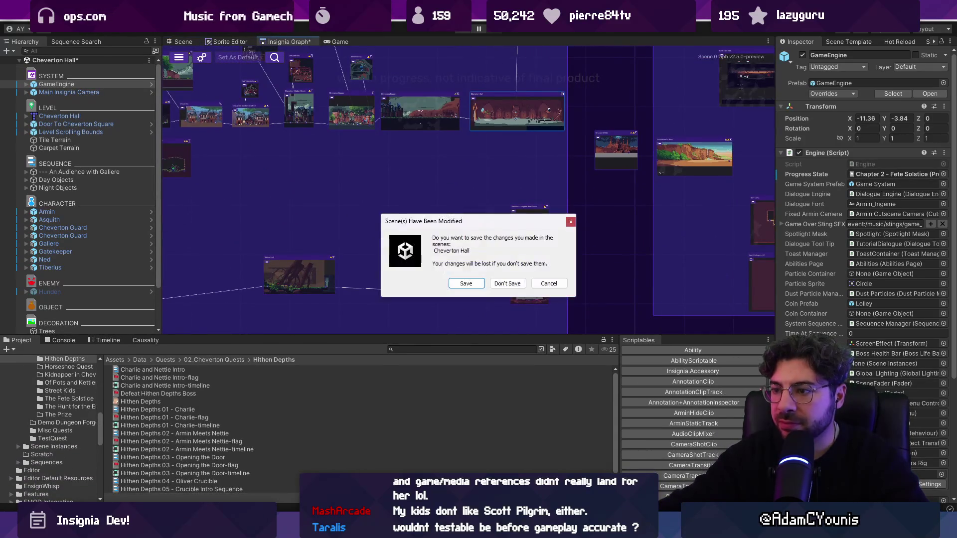
click(503, 284)
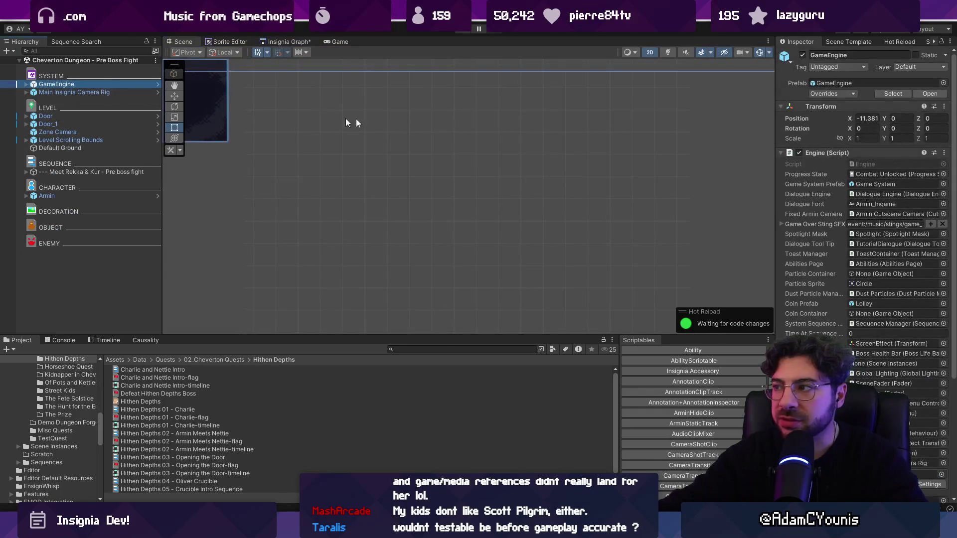
click(887, 174)
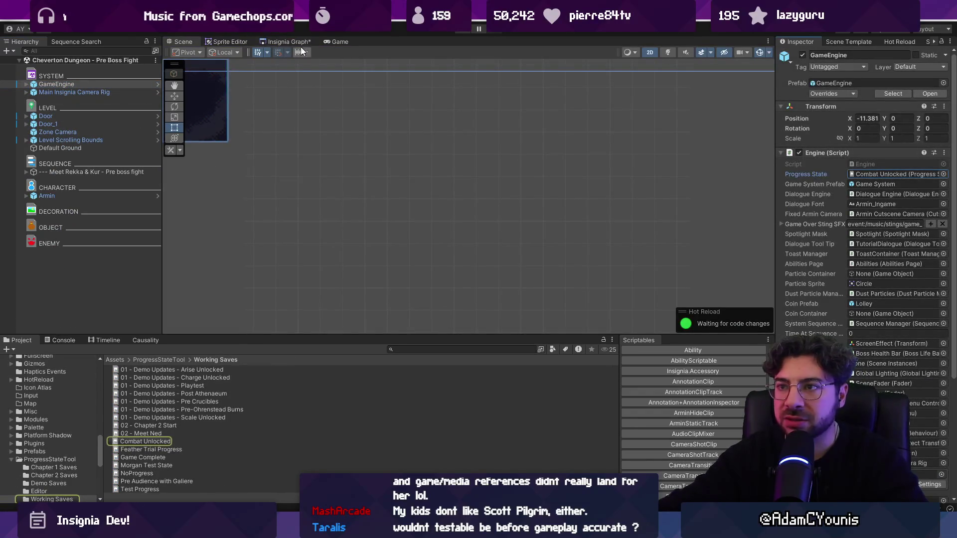
click(288, 42)
Step: Load Hollow Test to inspect its GameEngine, then open the Boss Room discarding changes
double_click(223, 219)
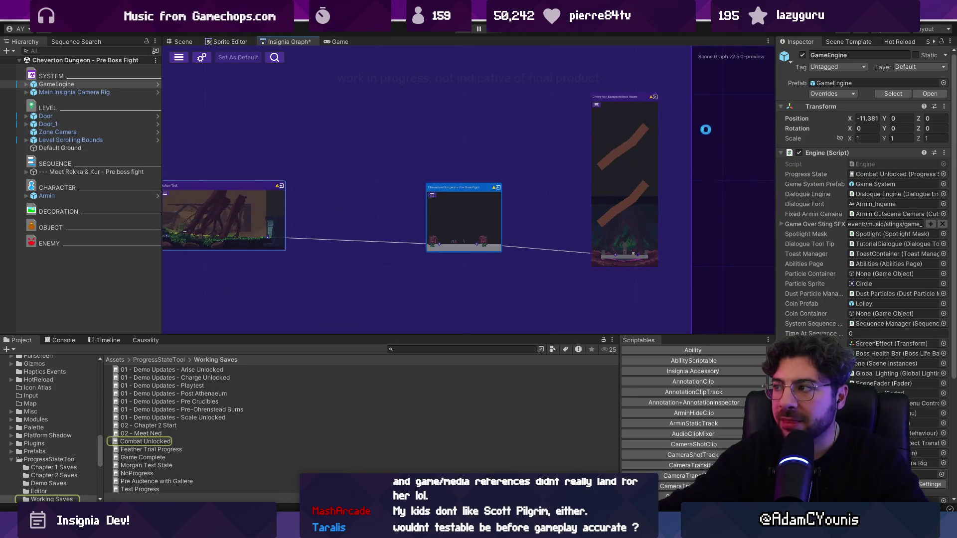
click(59, 85)
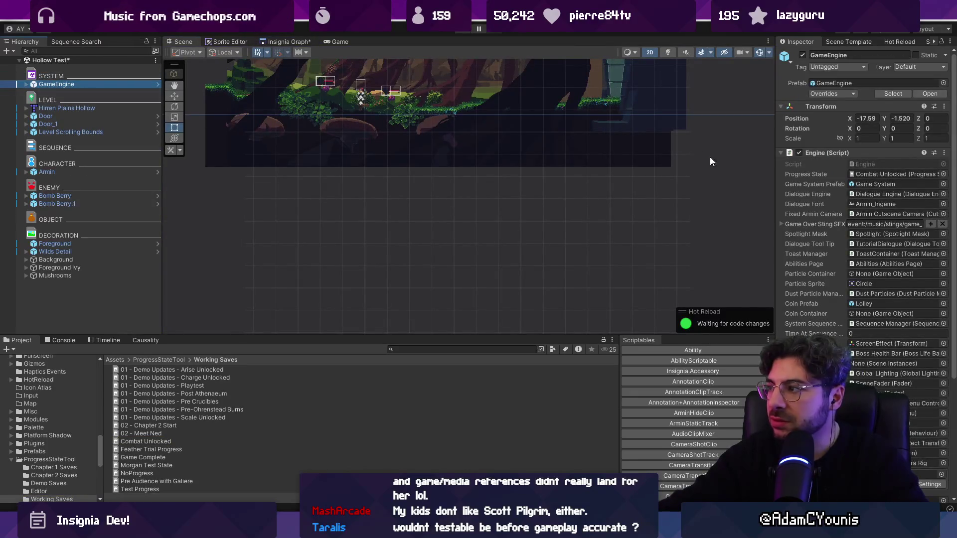
click(291, 43)
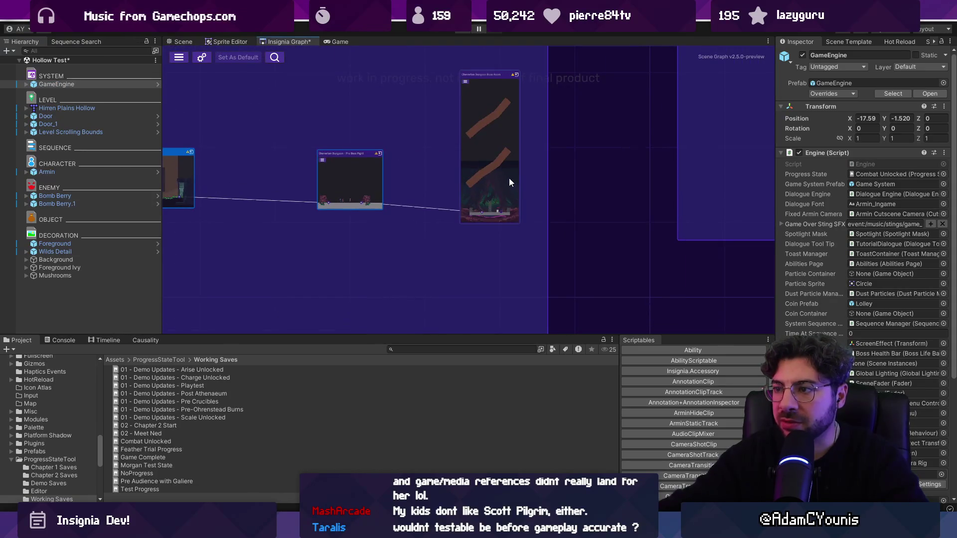
double_click(510, 178)
click(506, 283)
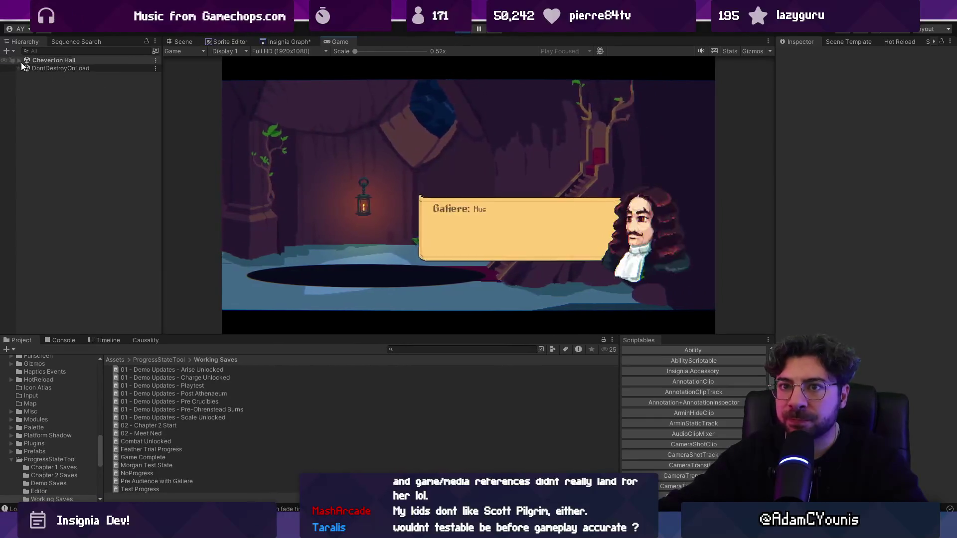
Step: Stop playing, reload Cheverton Hall and open the An Audience with Galiere sequence asset
click(120, 165)
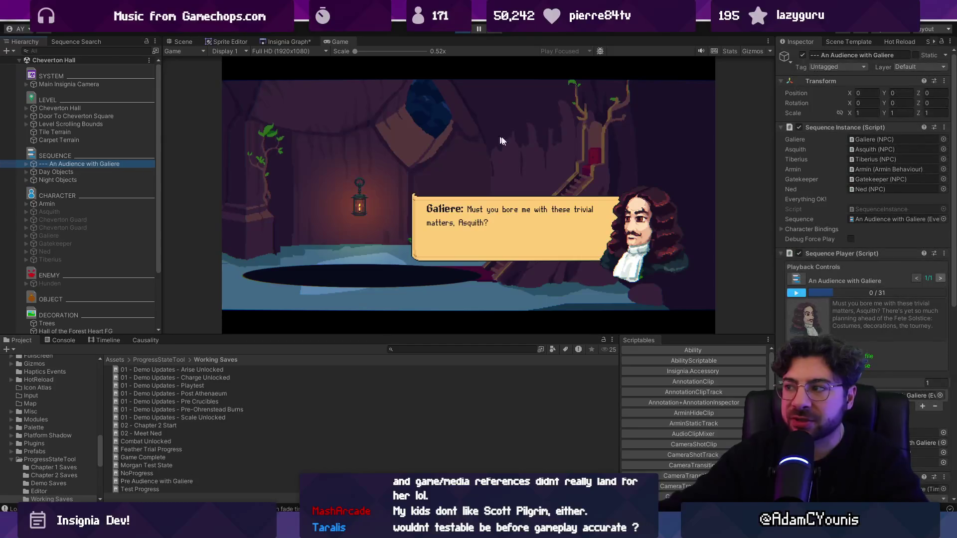
click(464, 29)
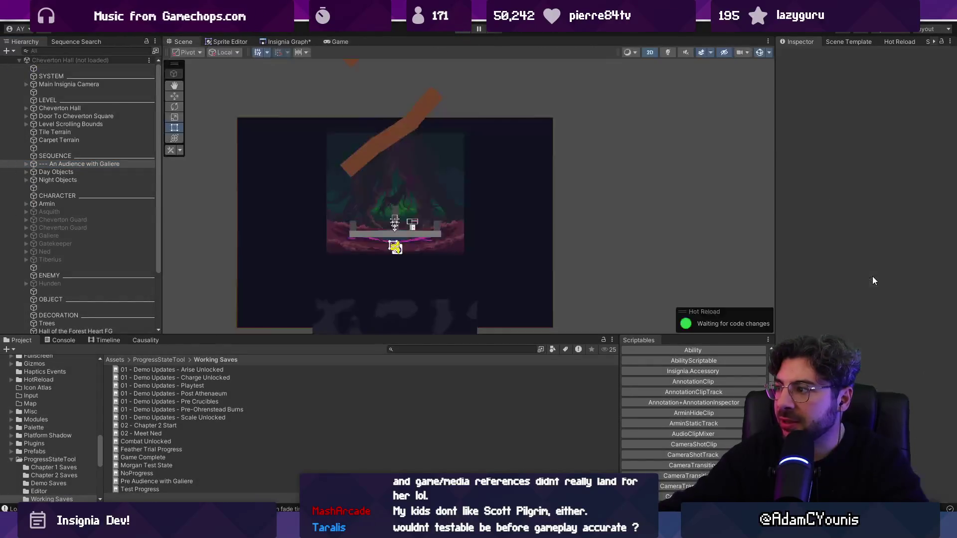
click(294, 41)
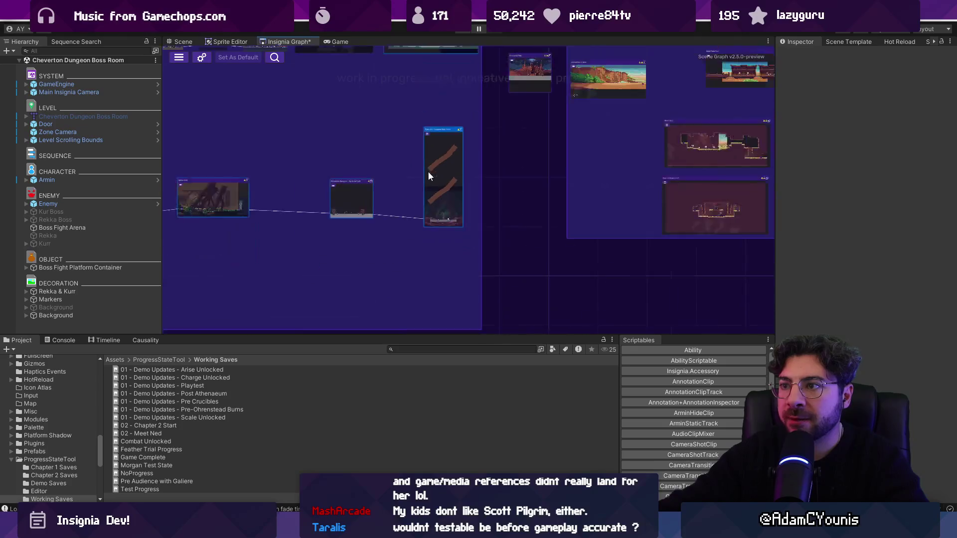
double_click(437, 171)
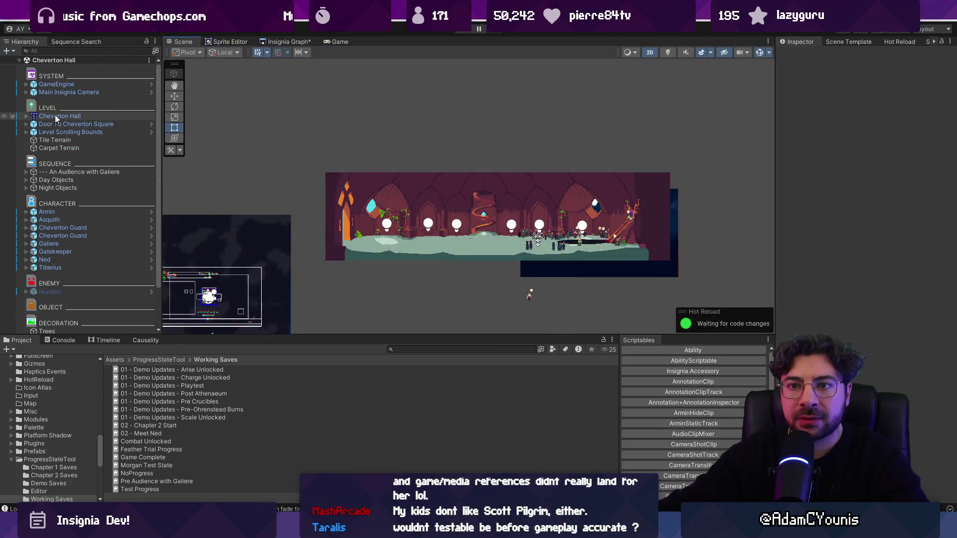
click(74, 171)
double_click(888, 220)
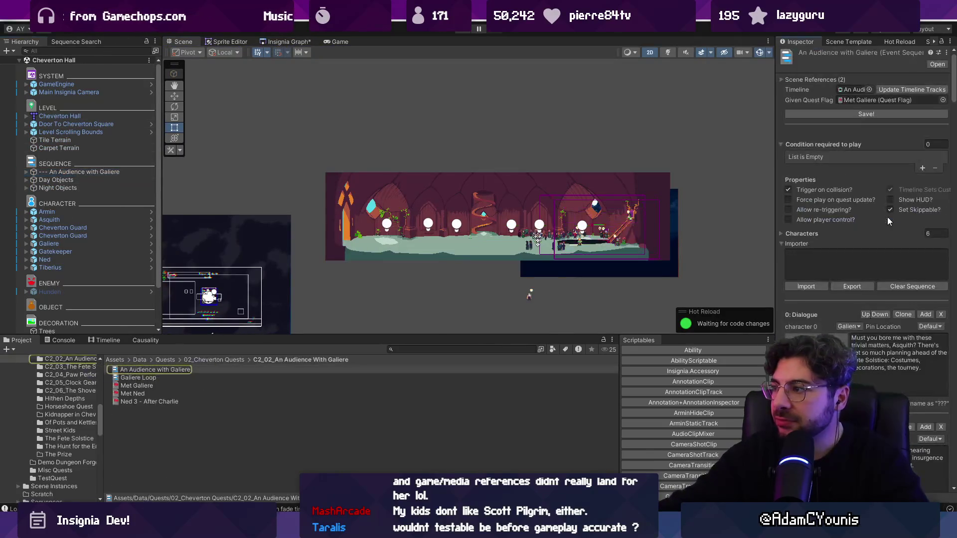
Step: Widen the Inspector, pan the Insignia Graph to the dungeon rooms and load Pre Boss Fight
drag(776, 180, 589, 158)
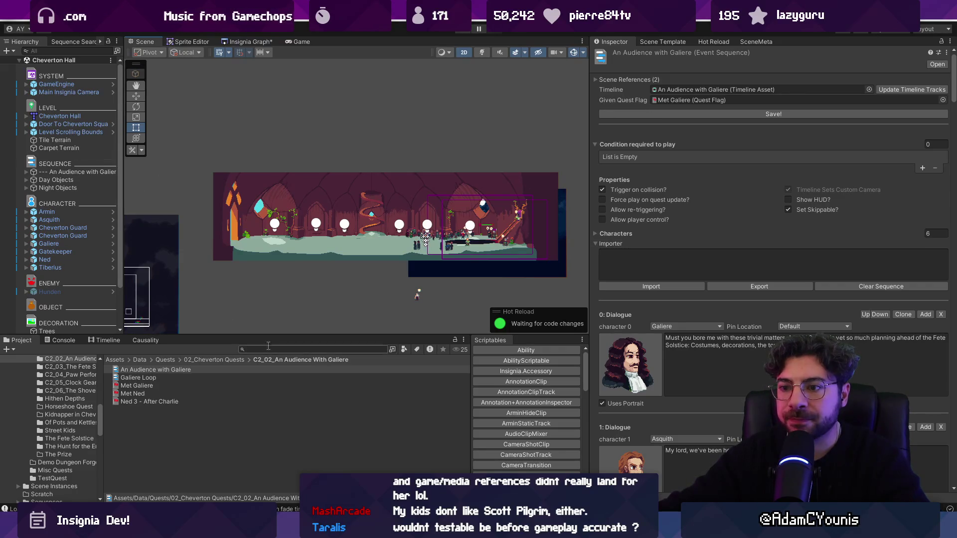
drag(271, 335, 271, 359)
click(256, 41)
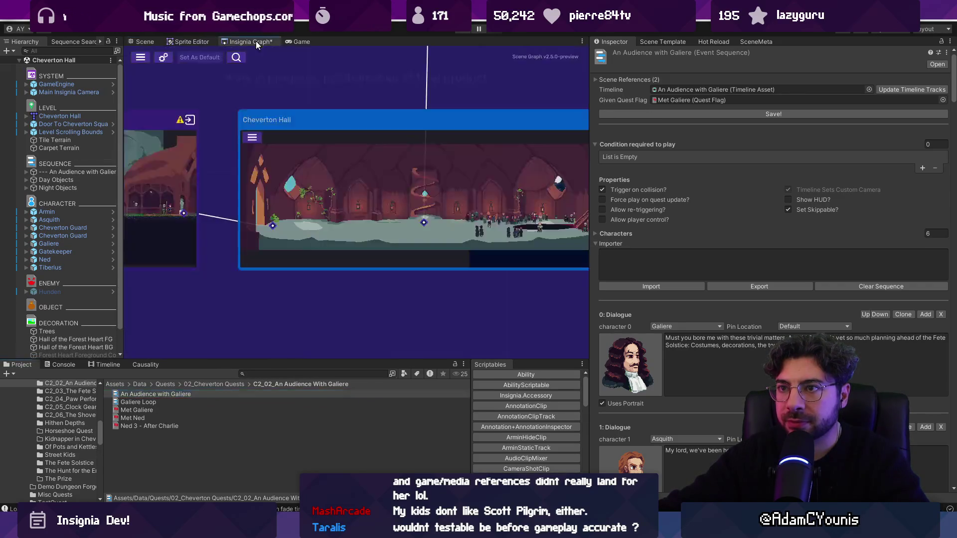
scroll(480, 207, down, 3)
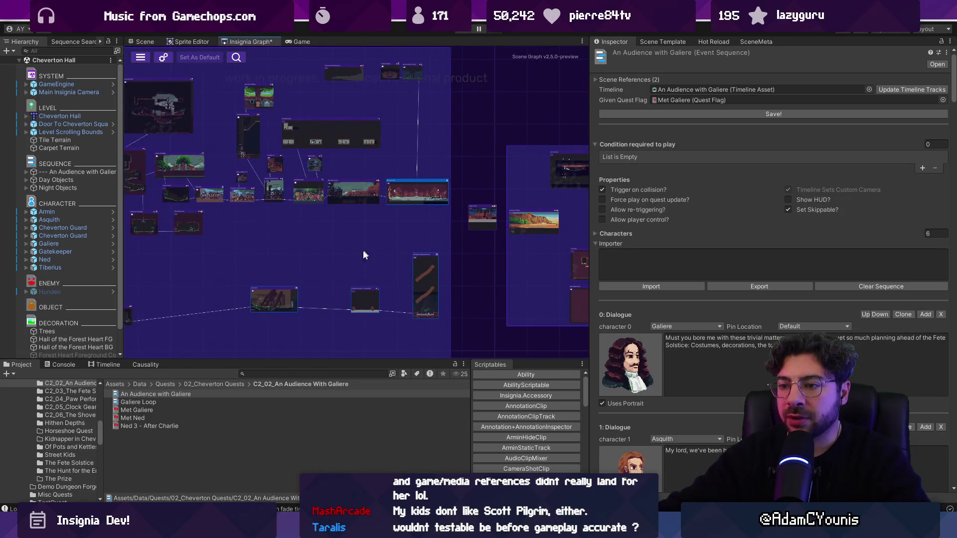
drag(364, 277, 419, 228)
scroll(420, 228, up, 3)
drag(483, 223, 403, 232)
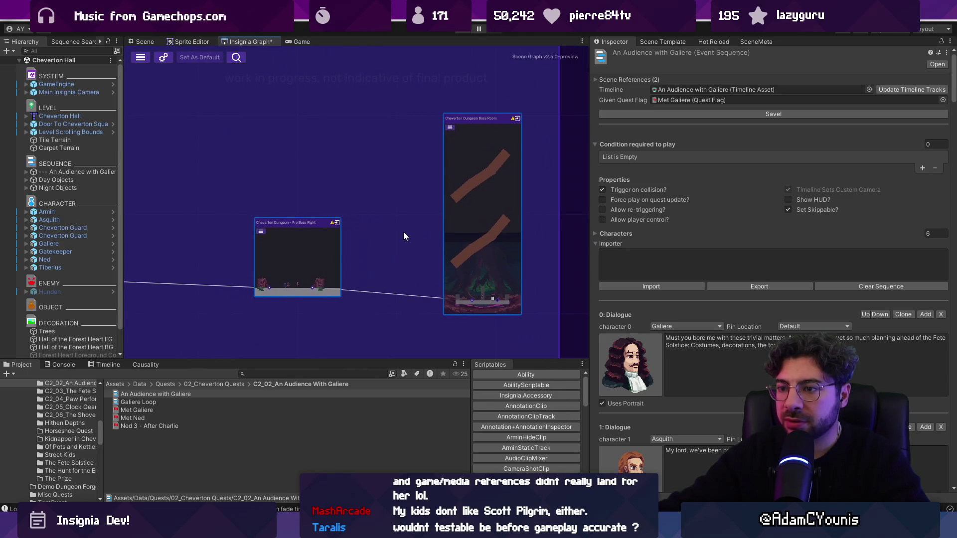
double_click(301, 264)
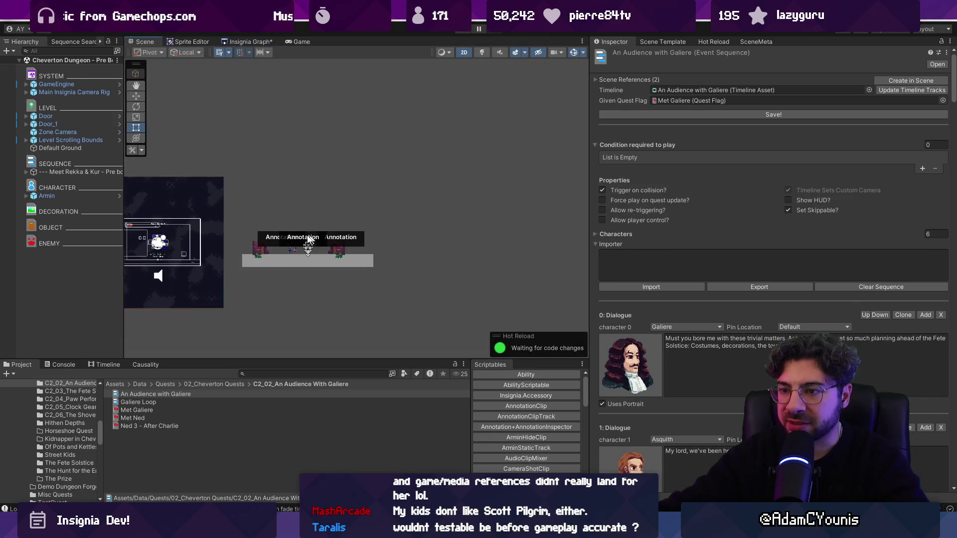
scroll(298, 234, up, 5)
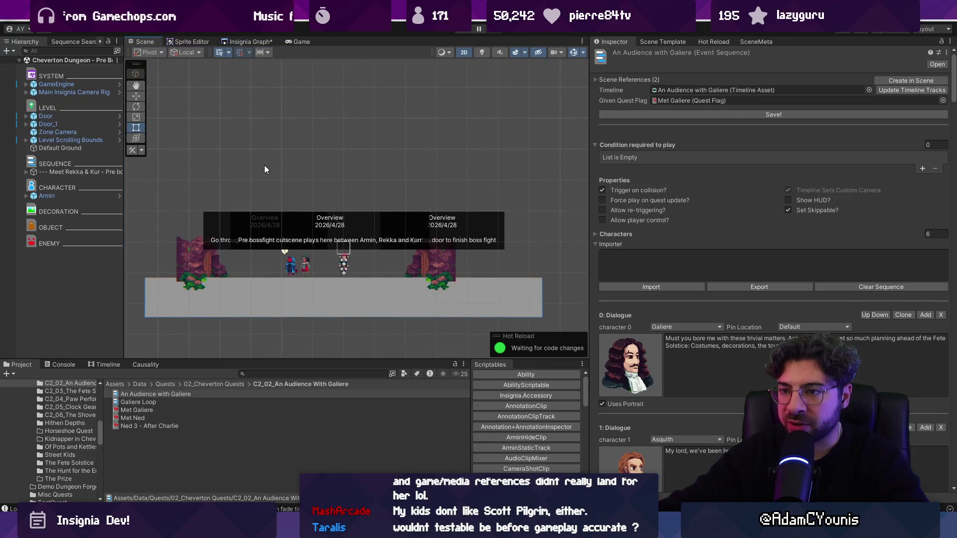
Step: Enlarge the asset list and filter the Project to progress states only
scroll(264, 170, down, 2)
scroll(268, 221, up, 2)
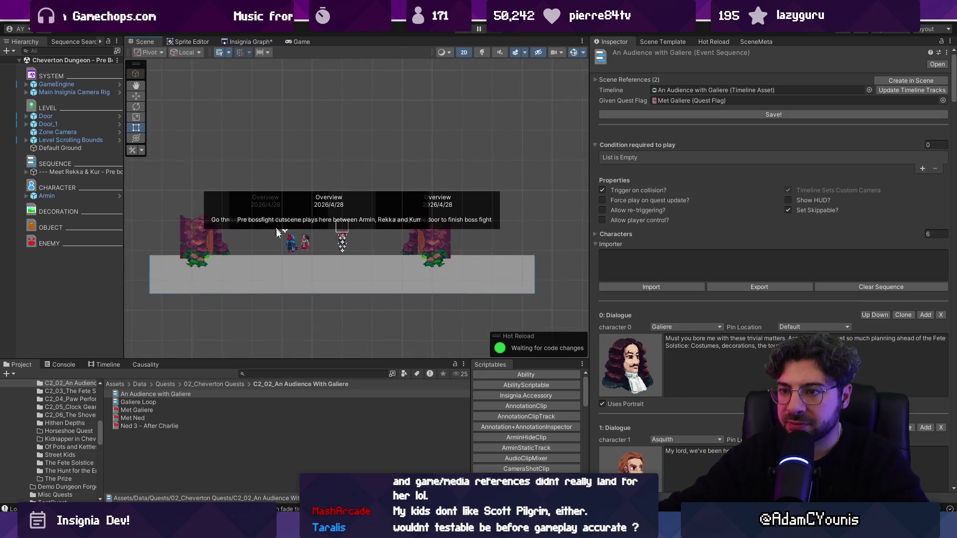
drag(306, 362, 310, 297)
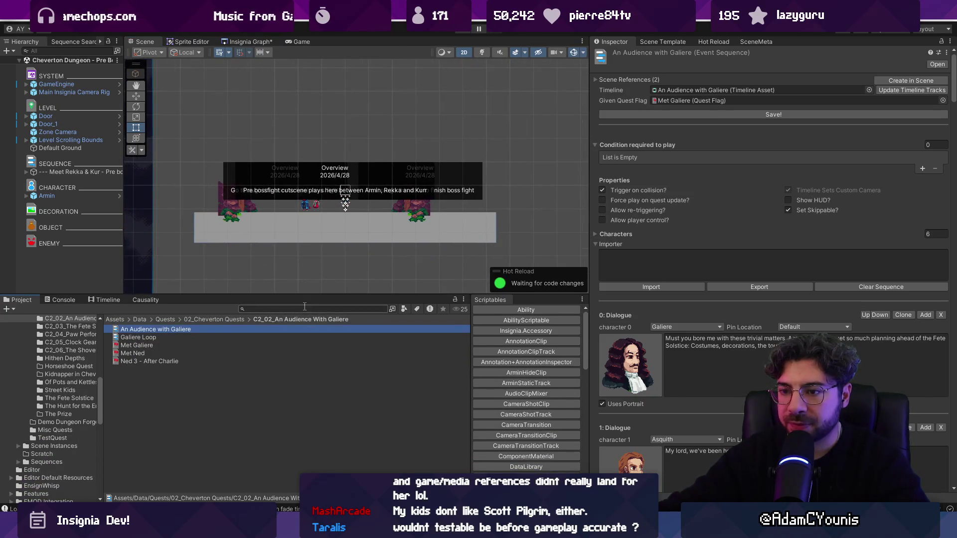
click(304, 308)
text(t:por)
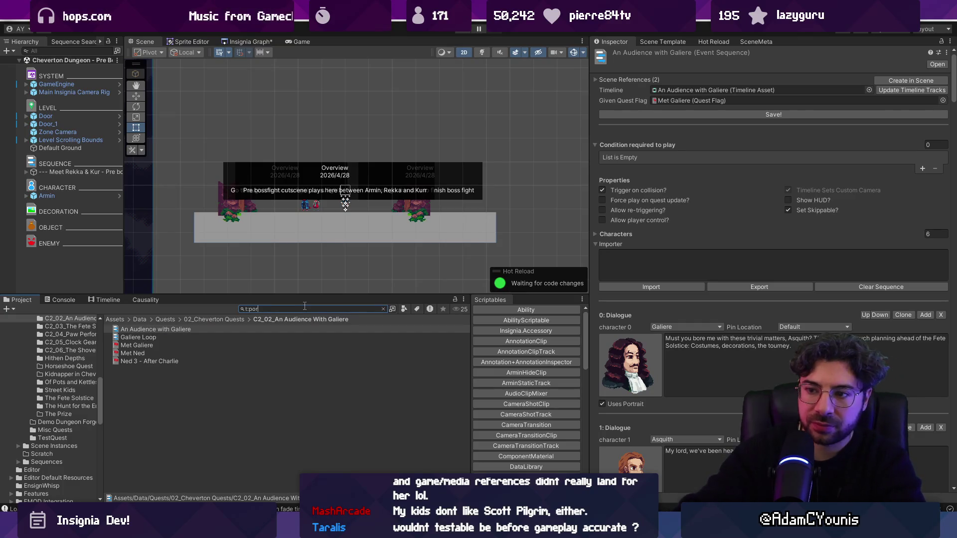
key(BackSpace)
key(BackSpace)
key(BackSpace)
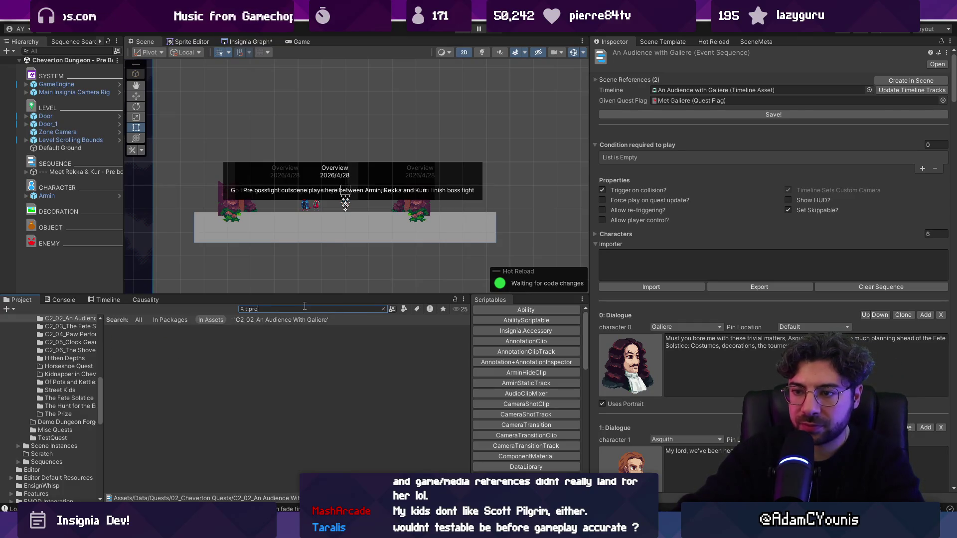
key(ctrl+Left)
key(BackSpace)
key(End)
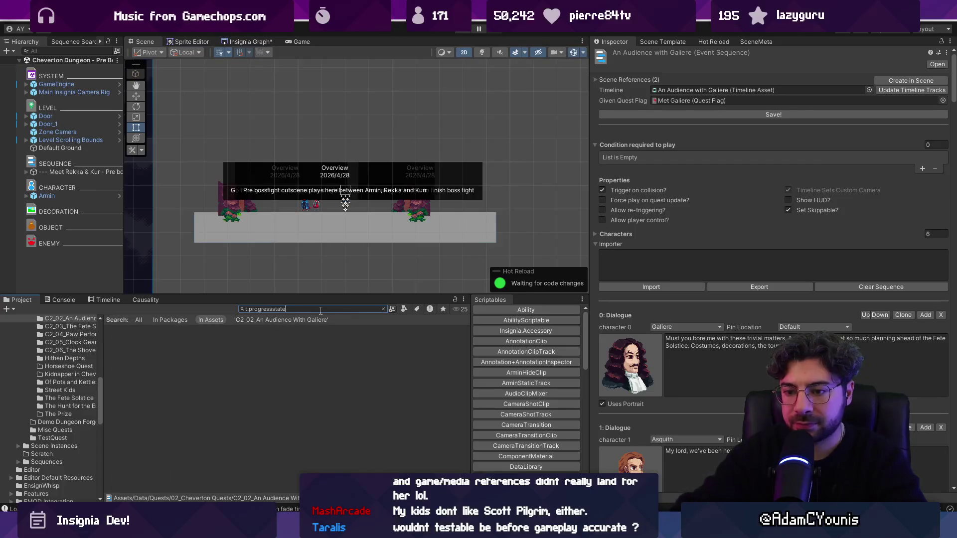
click(272, 339)
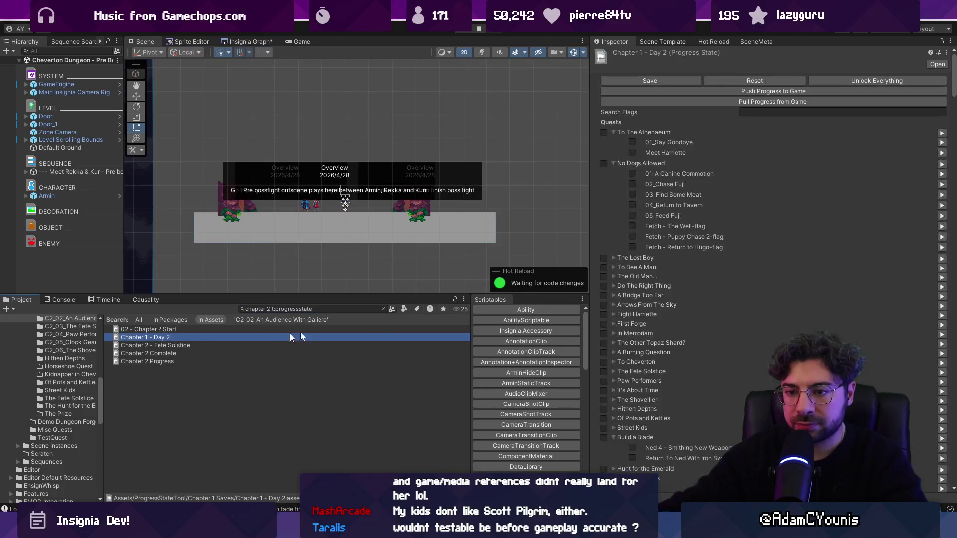
Step: In Chapter 2 Saves, begin renaming the Chapter 2 Progress 1 copy, replacing 'Progress 1'
click(384, 309)
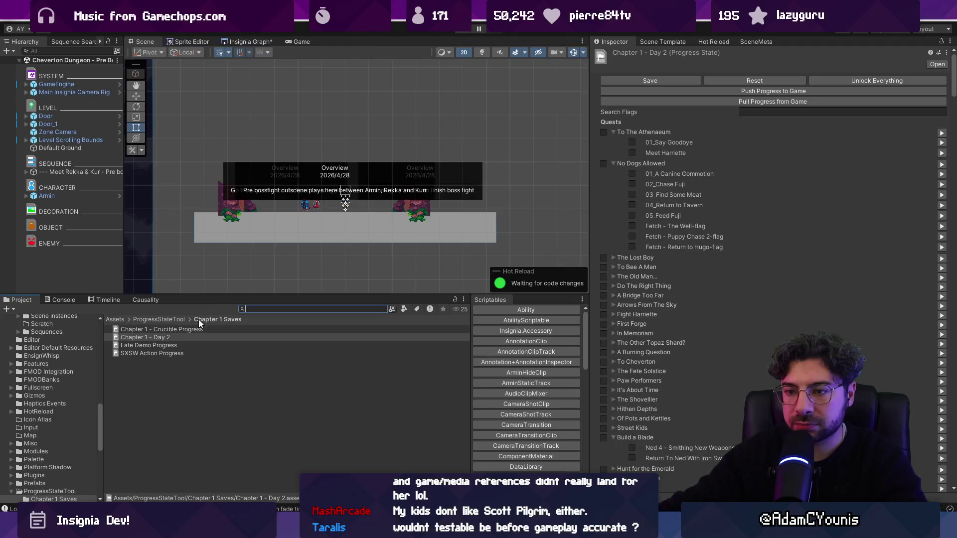
click(177, 319)
double_click(124, 337)
click(164, 337)
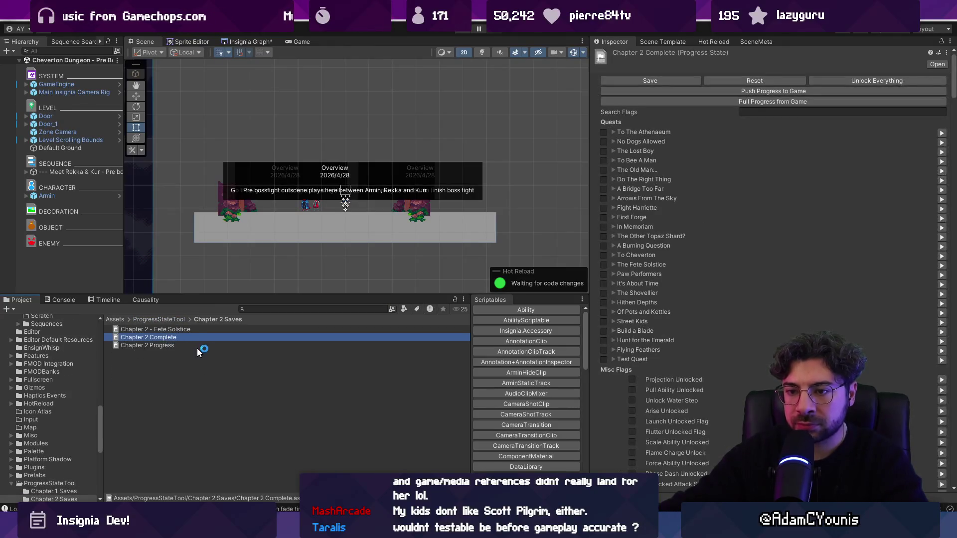
click(160, 345)
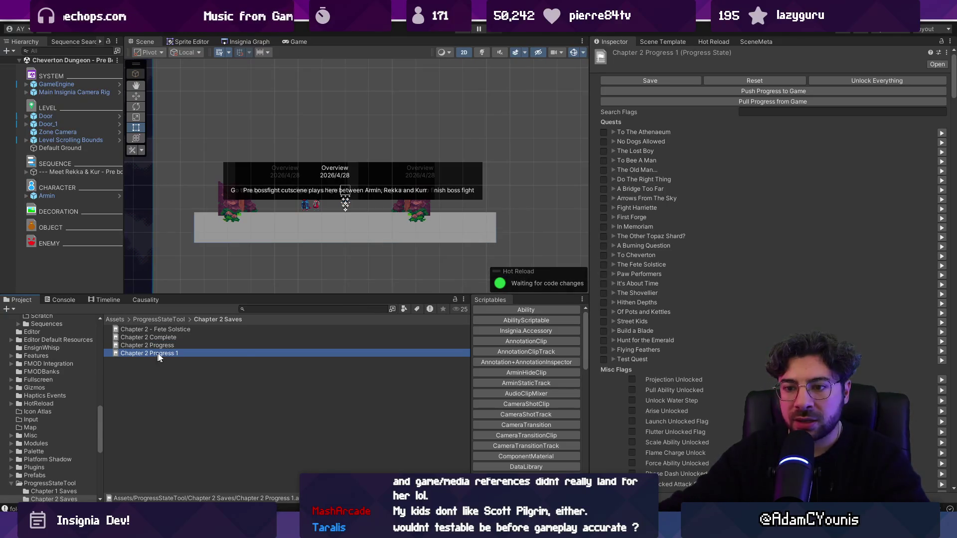
click(155, 353)
drag(150, 353, 244, 353)
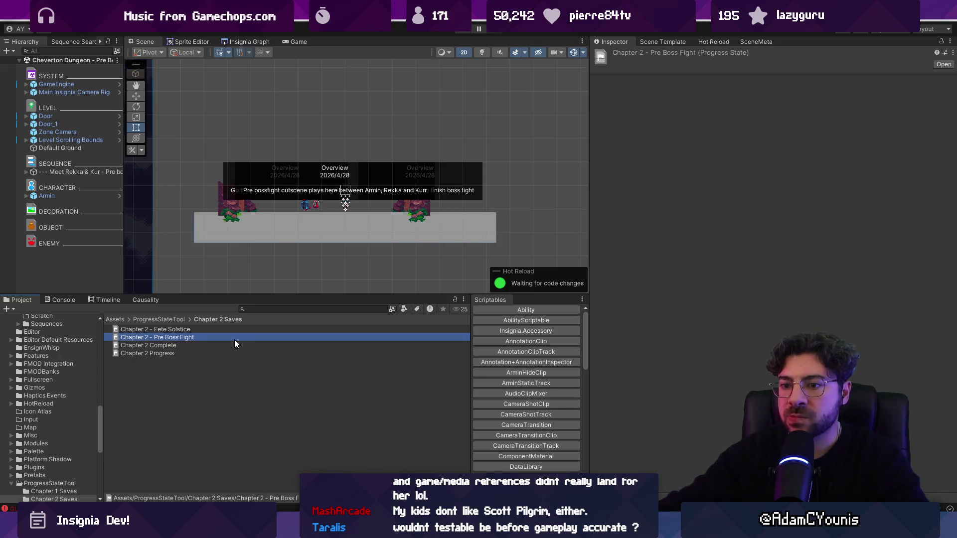
Step: Confirm the name Chapter 2 - Pre Boss Fight and mark To The Athenaeum and Fete Solstice quests done
click(234, 340)
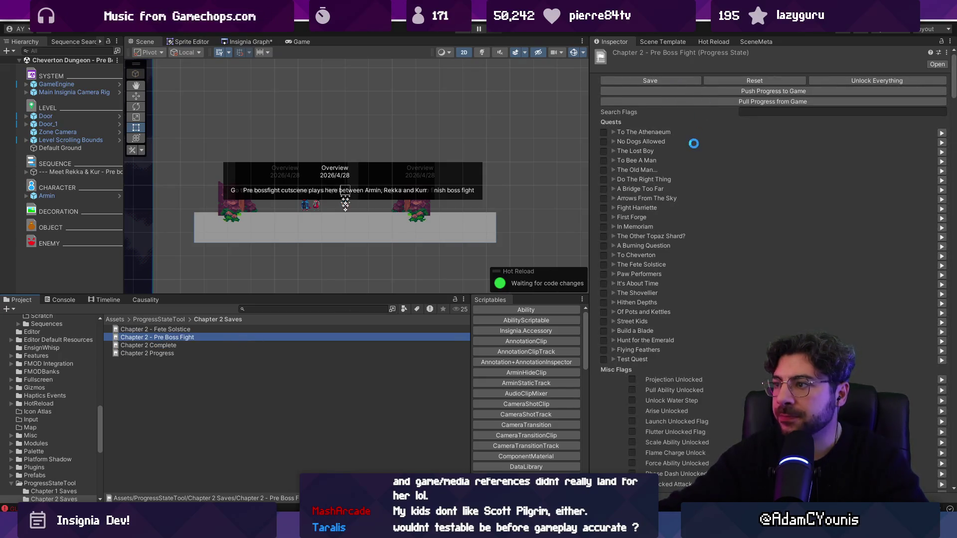
click(603, 132)
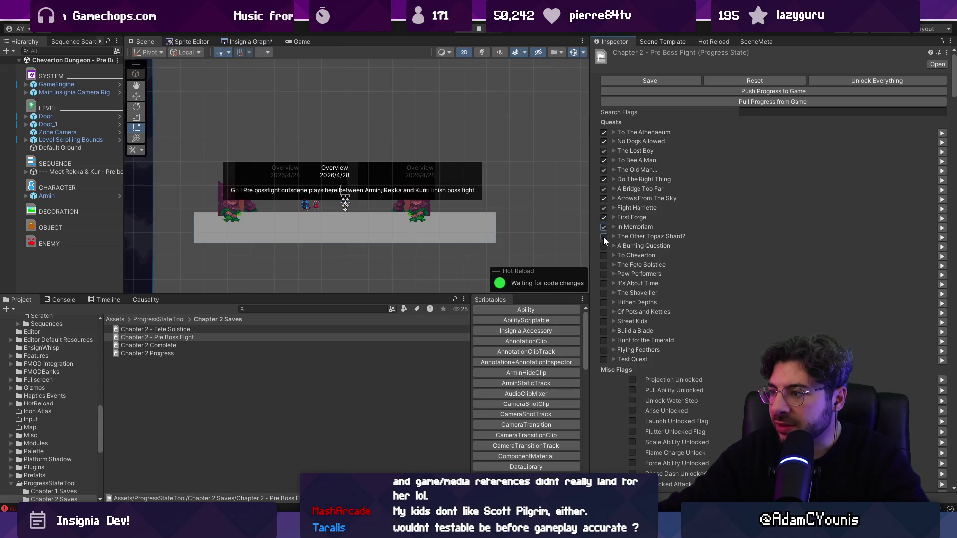
click(606, 262)
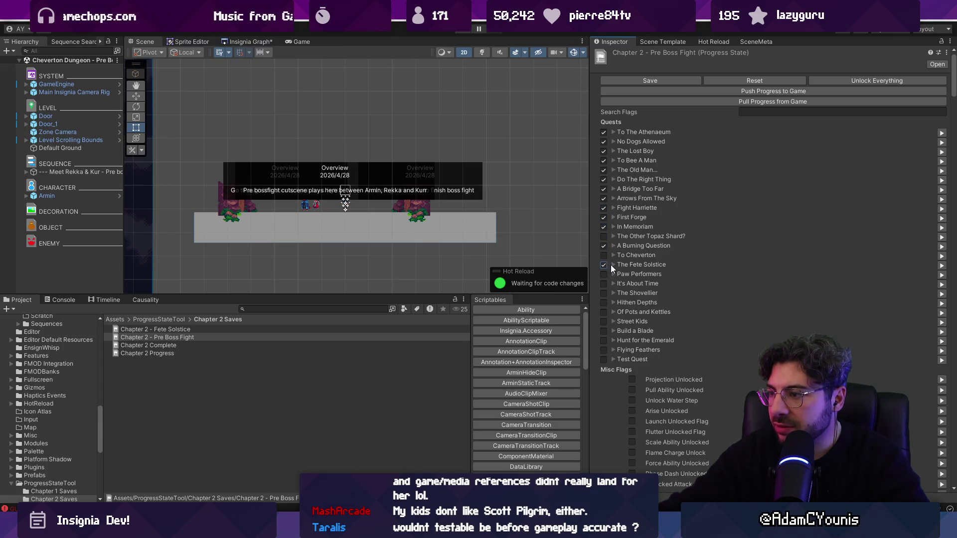
click(611, 265)
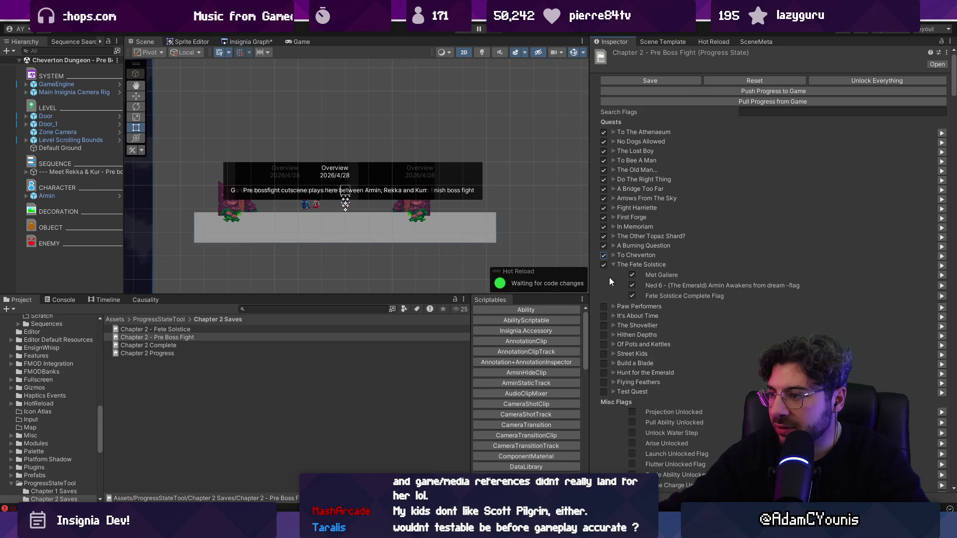
scroll(610, 277, down, 2)
click(614, 237)
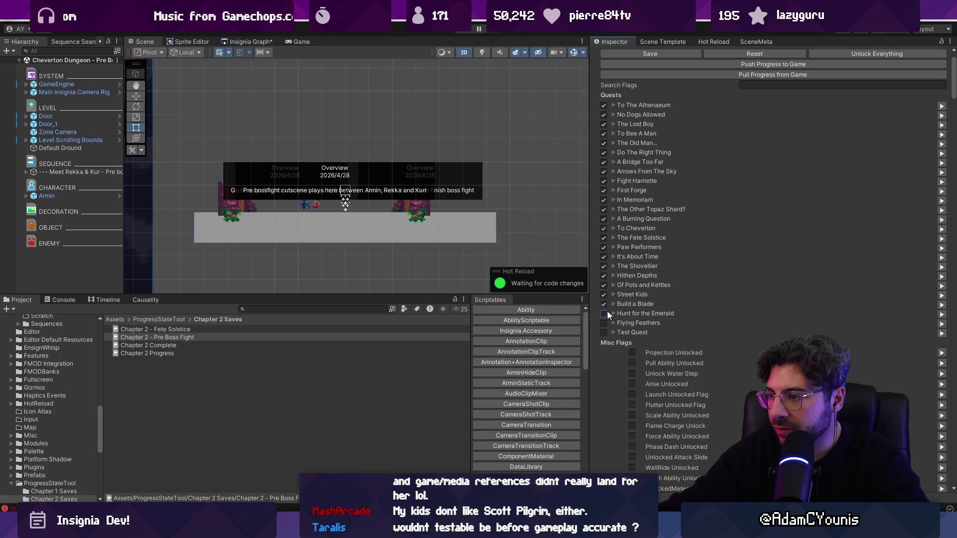
Step: Tick Test Quest, Attack Slide, WallRide and Crash Ability flags, then save the progress state
click(604, 332)
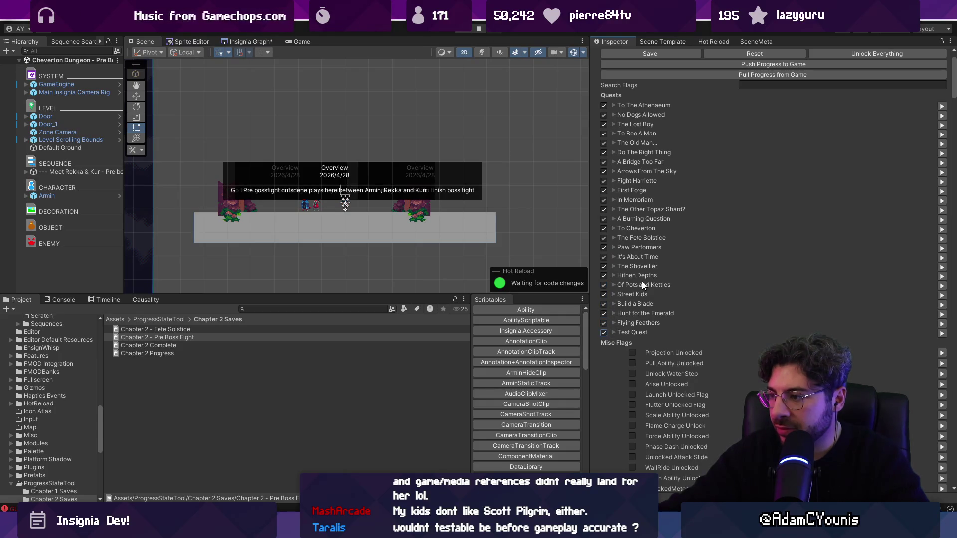
scroll(683, 244, down, 5)
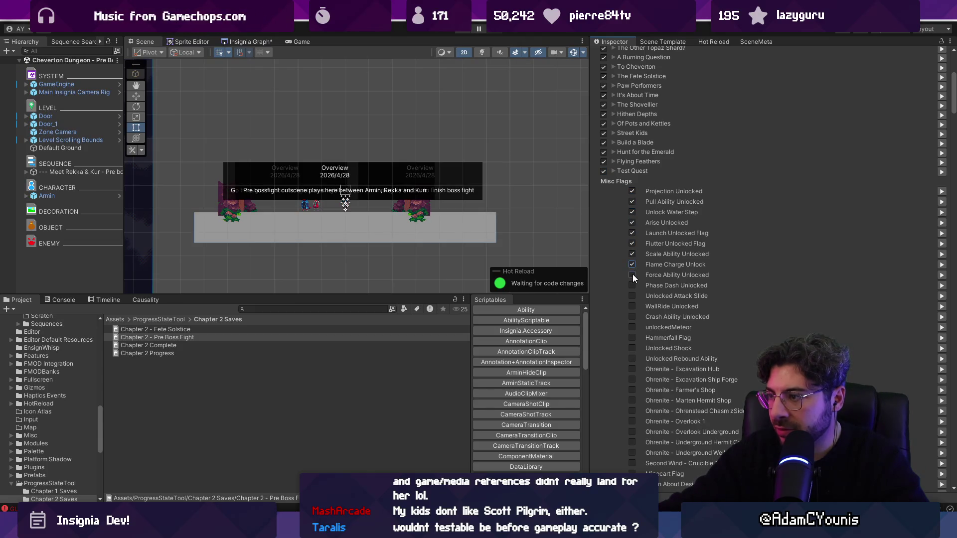
click(632, 297)
click(632, 306)
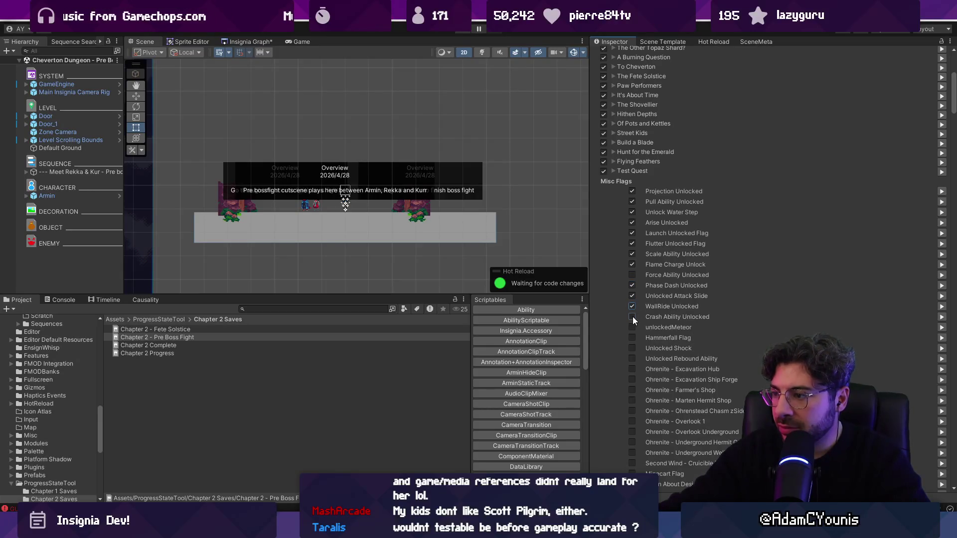
click(632, 317)
scroll(637, 280, down, 2)
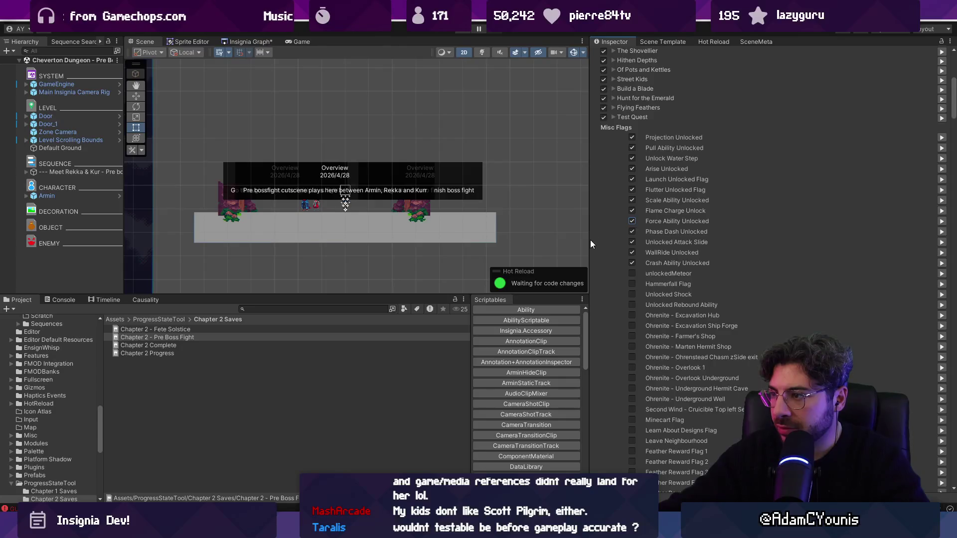
scroll(645, 264, down, 15)
drag(952, 200, 954, 359)
scroll(655, 105, up, 20)
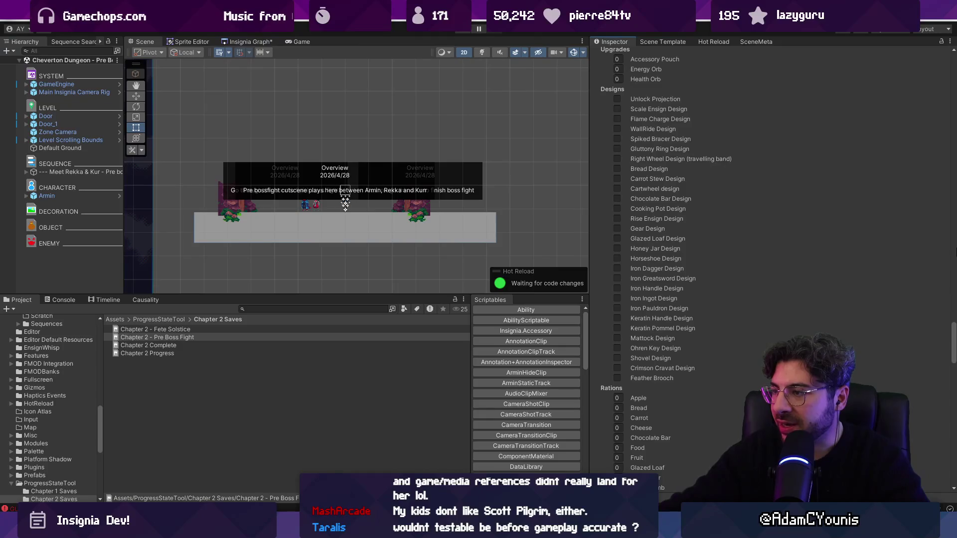
click(650, 80)
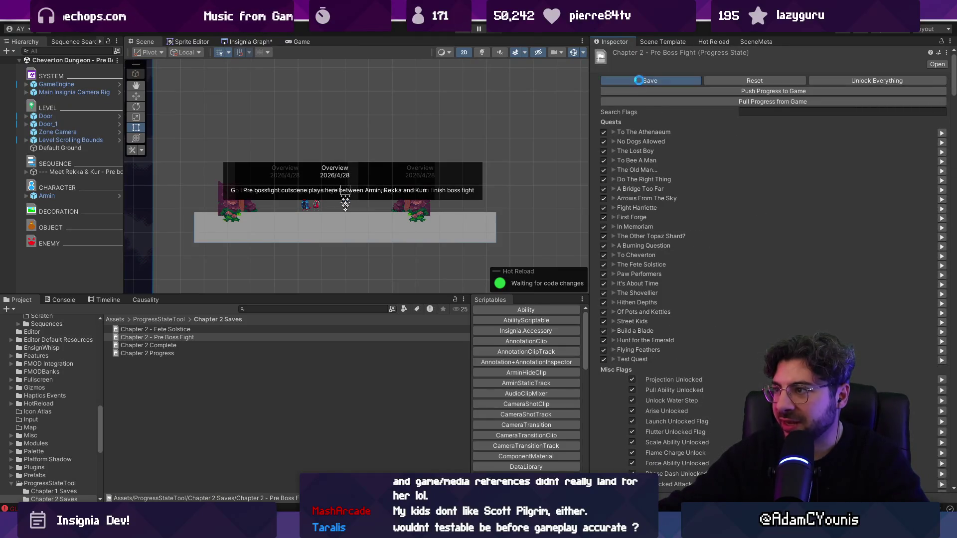
click(56, 84)
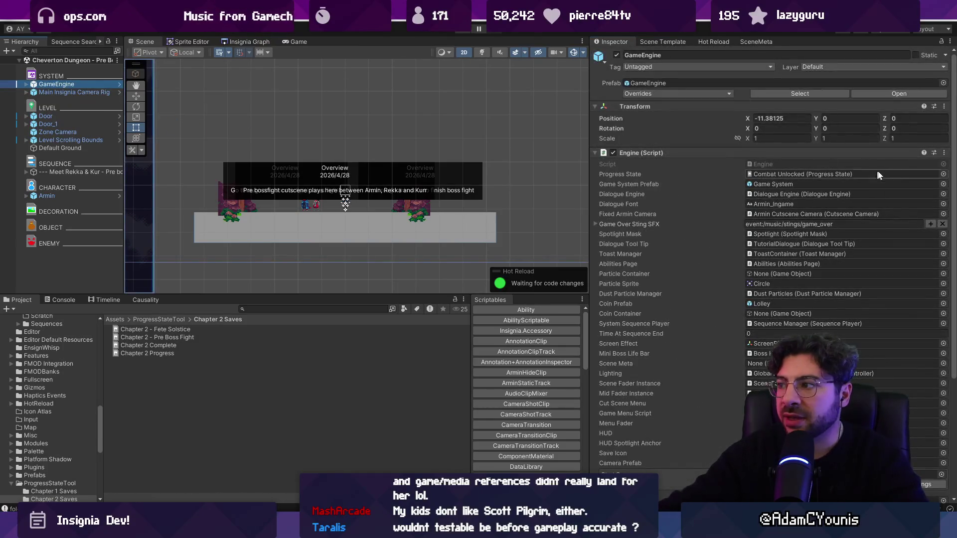
Step: Assign Chapter 2 - Pre Boss Fight as GameEngine's progress state via a 'chapter 2' search
click(931, 174)
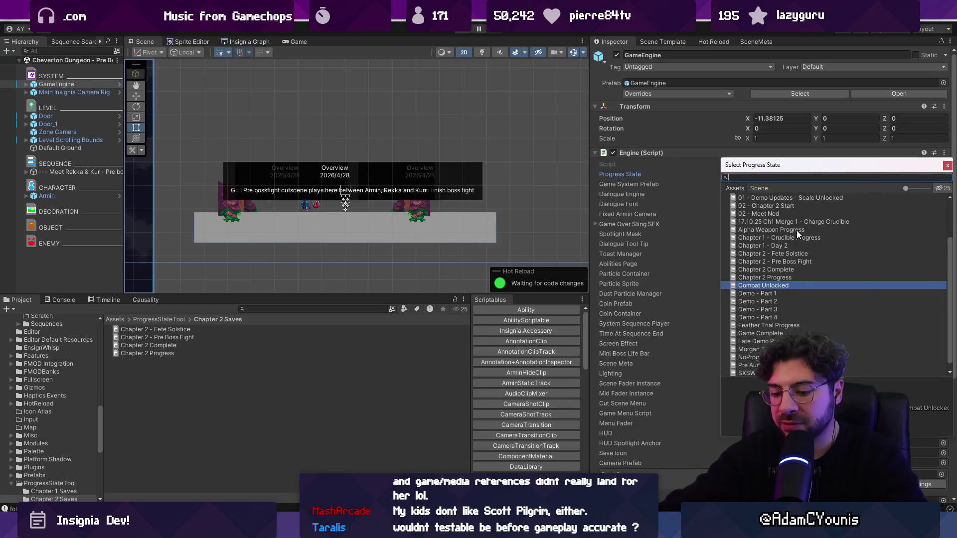
text(capter 2)
key(Home)
text(g)
key(BackSpace)
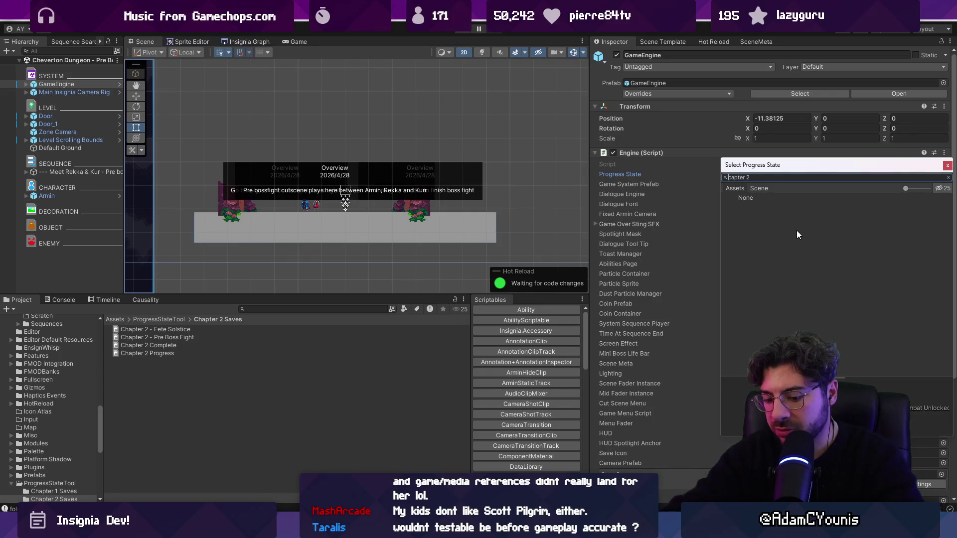
key(Right)
text(h)
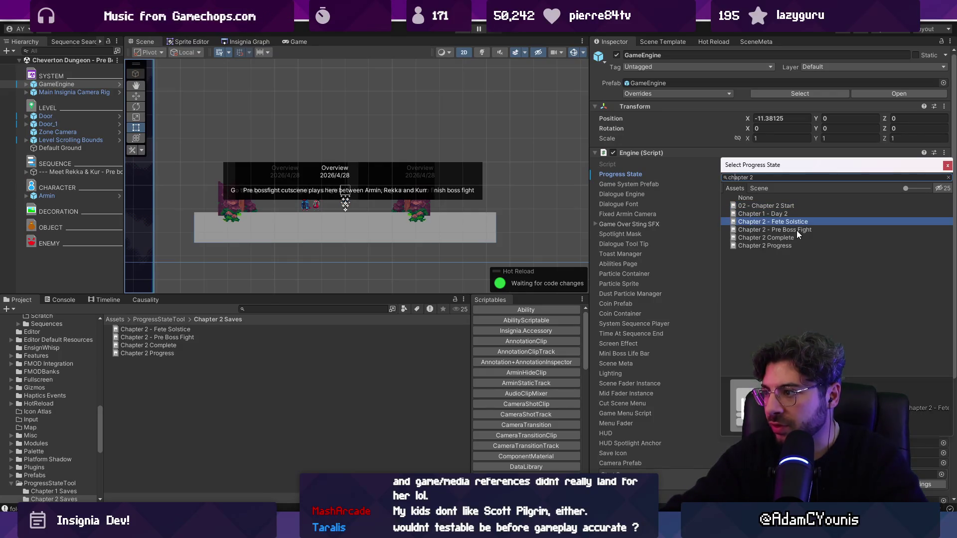
key(Down)
key(Return)
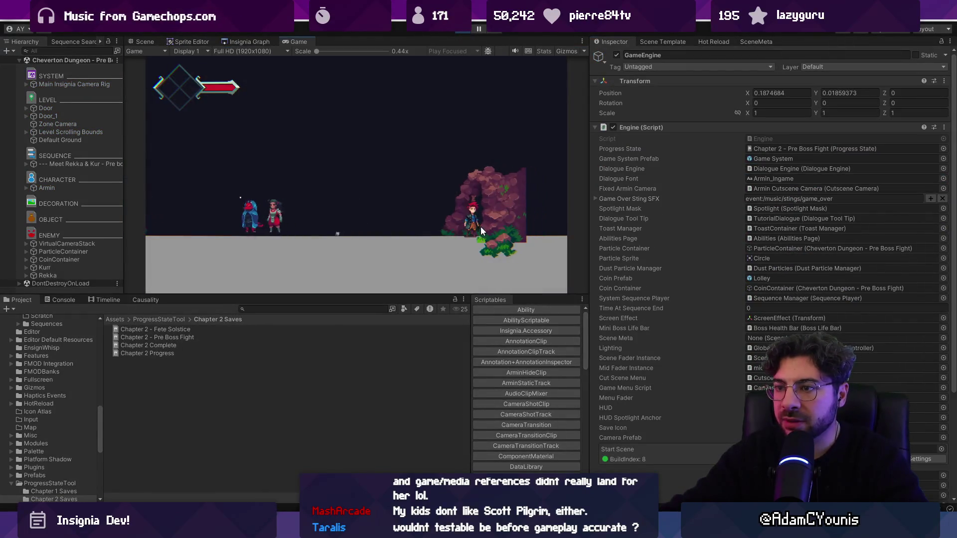
Step: Play-test the boss fight, running and jumping across the arena, then reopen the progress state asset
key(F11)
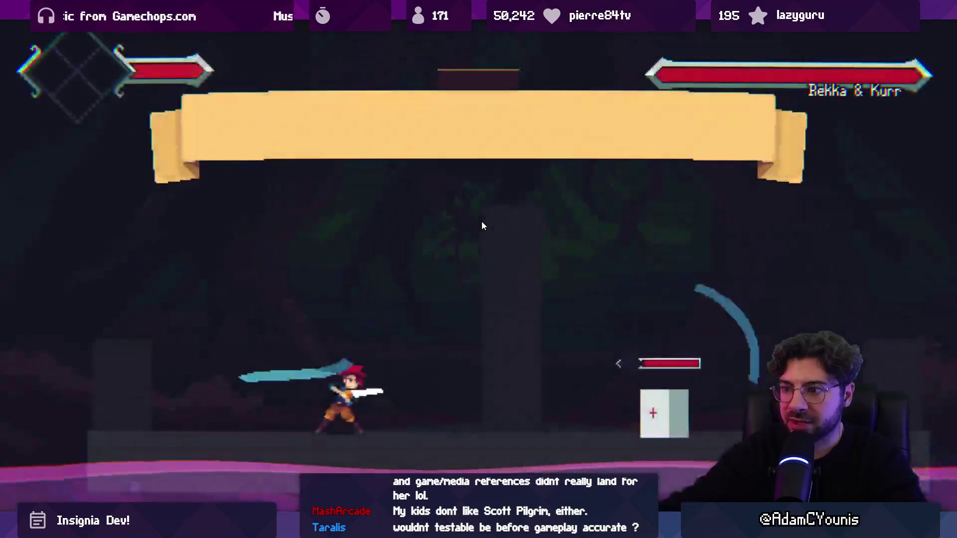
key(Right)
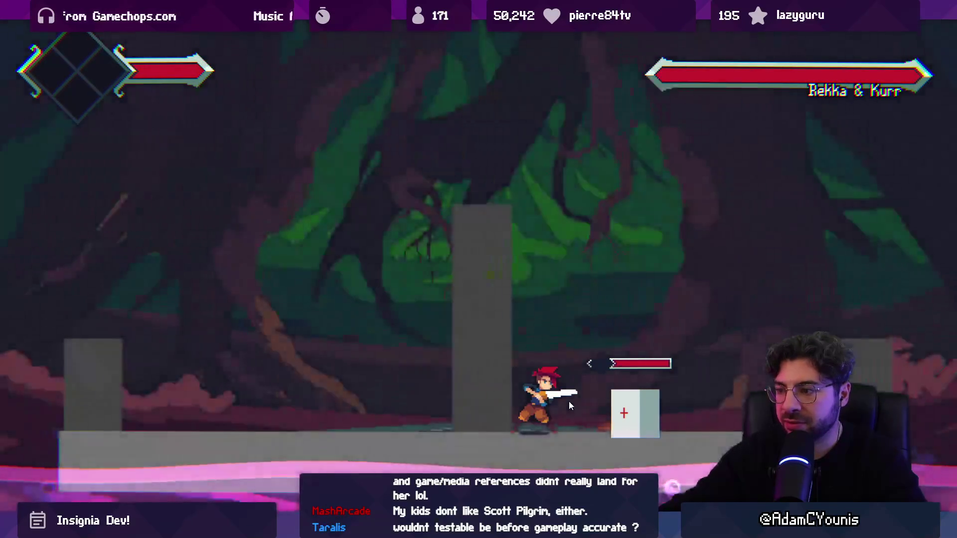
key(space)
key(Right)
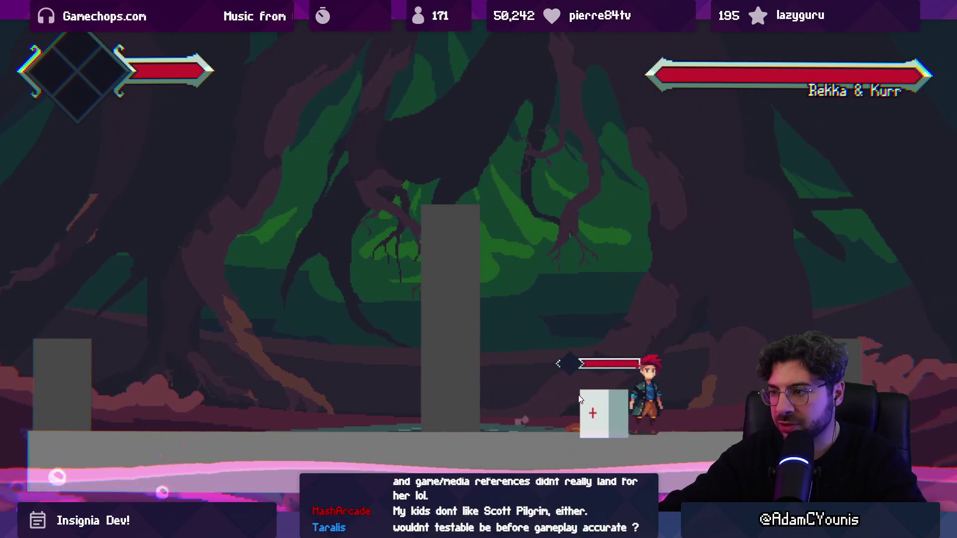
key(Escape)
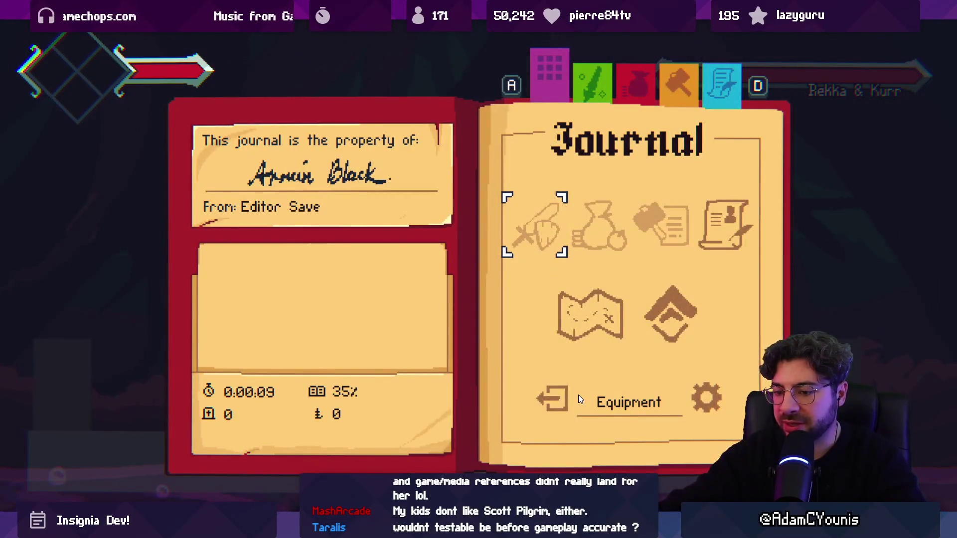
key(F11)
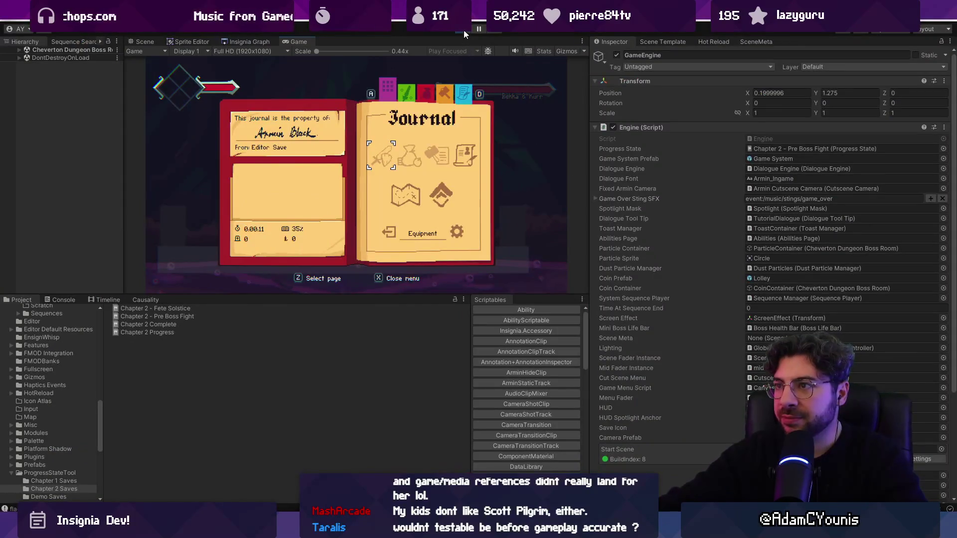
click(464, 30)
click(199, 339)
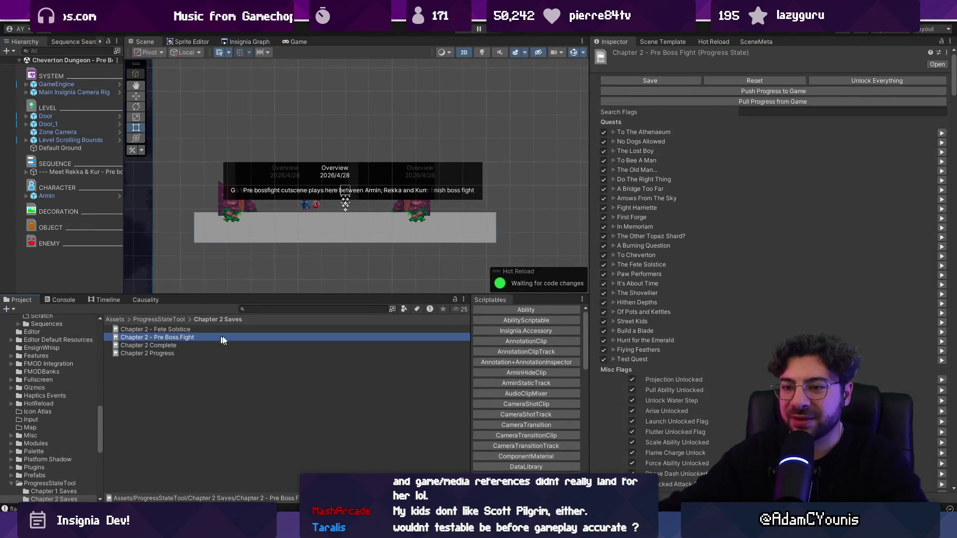
Step: Add a Weapons entry set to Busted Sword Progress Weapon on the Pre Boss Fight state
click(781, 113)
scroll(772, 249, down, 15)
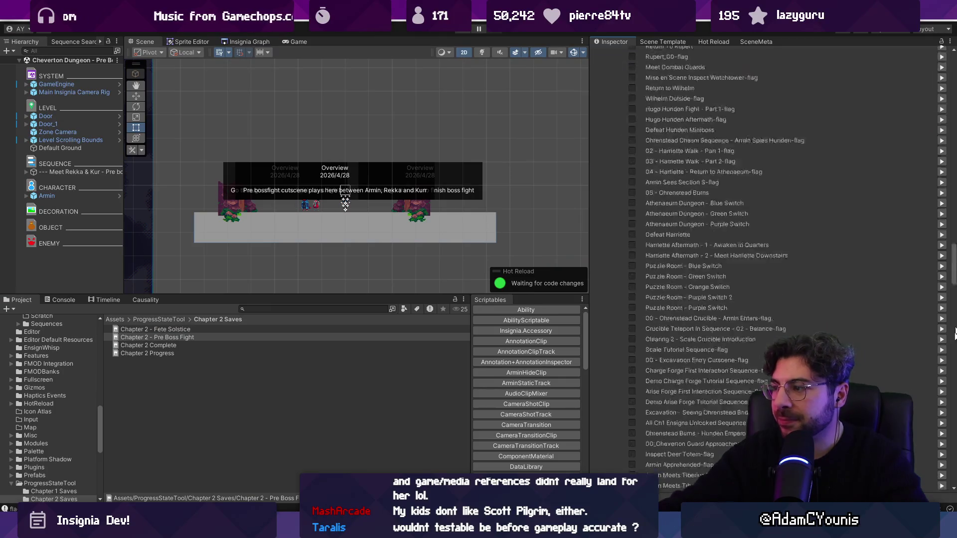
click(920, 431)
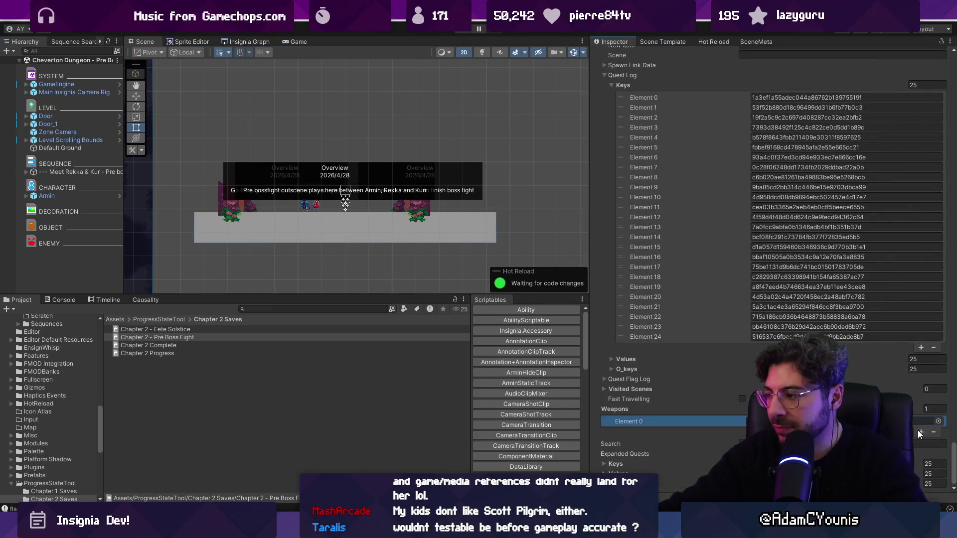
click(941, 422)
click(761, 280)
double_click(760, 280)
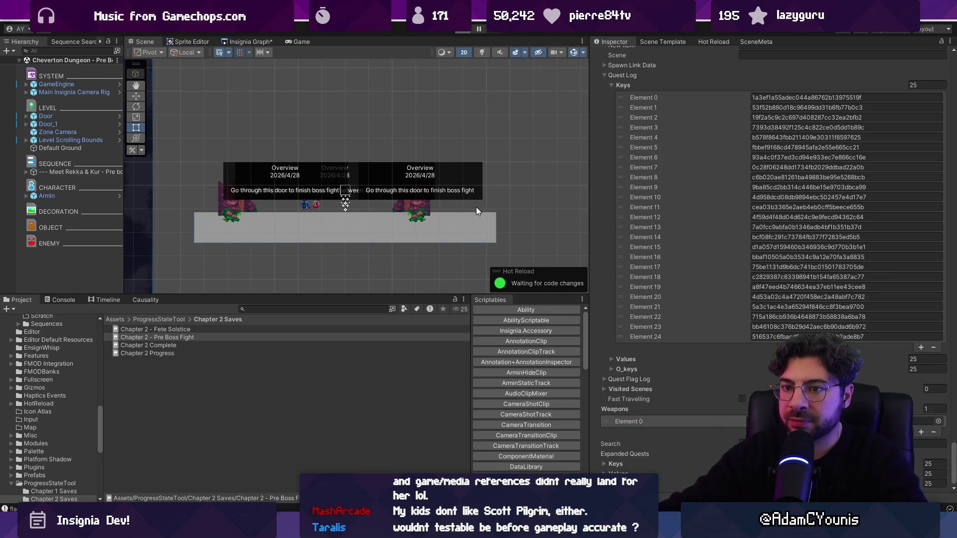
Step: Play-test: defeat the enemy, go fullscreen, and run left through the lantern-lit cavern to the exit
key(ctrl+p)
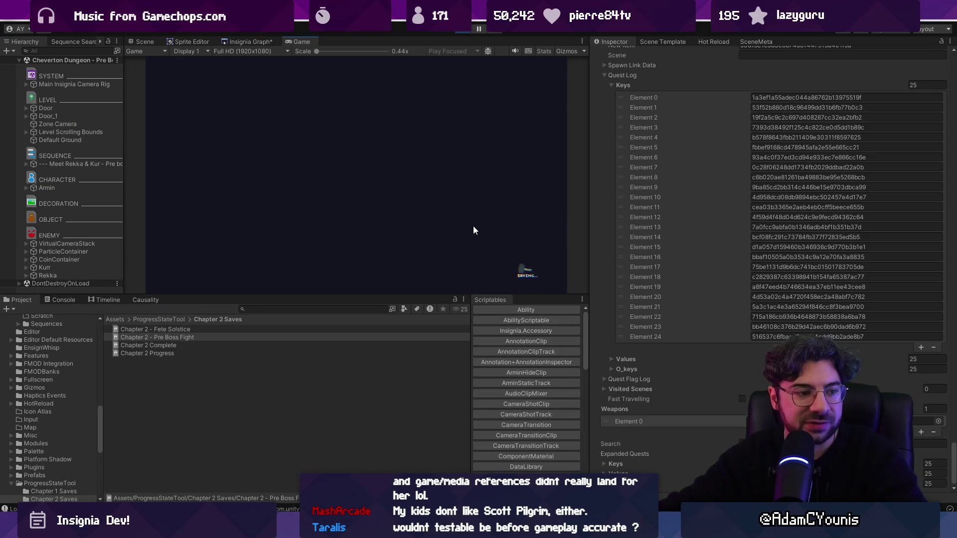
key(Right)
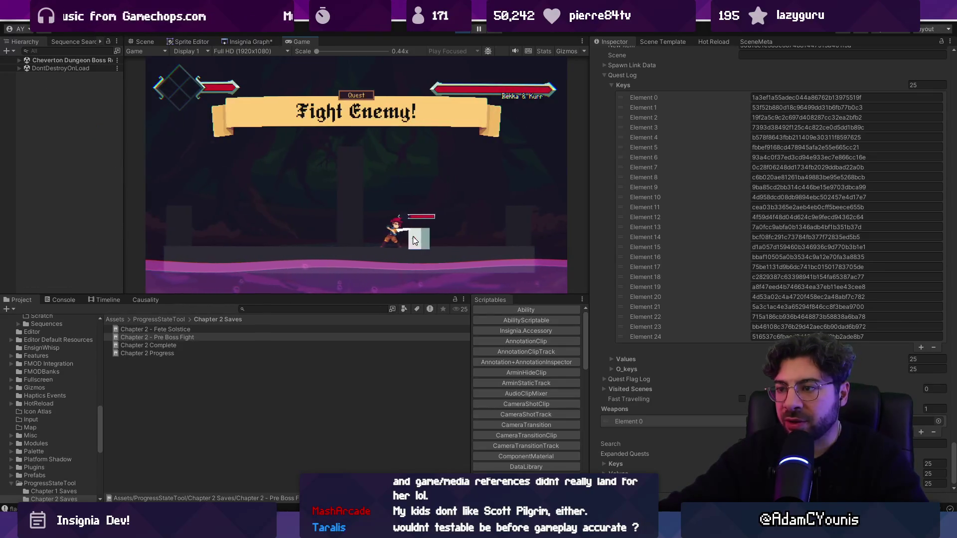
key(x)
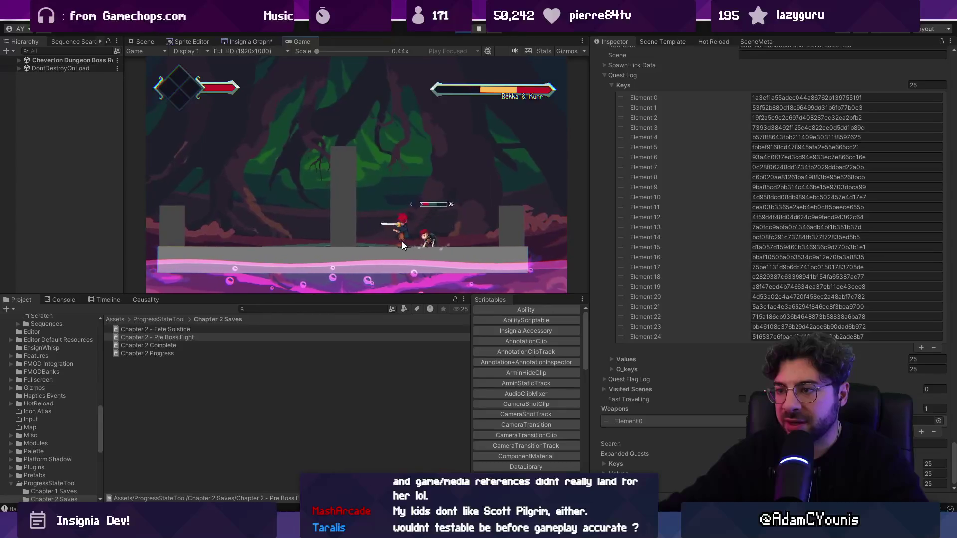
key(F11)
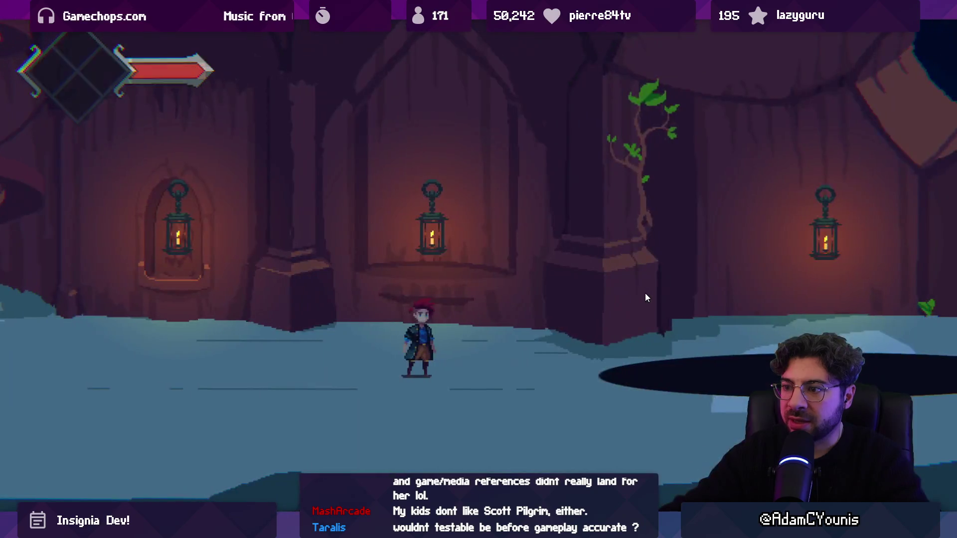
key(Left)
key(Left)
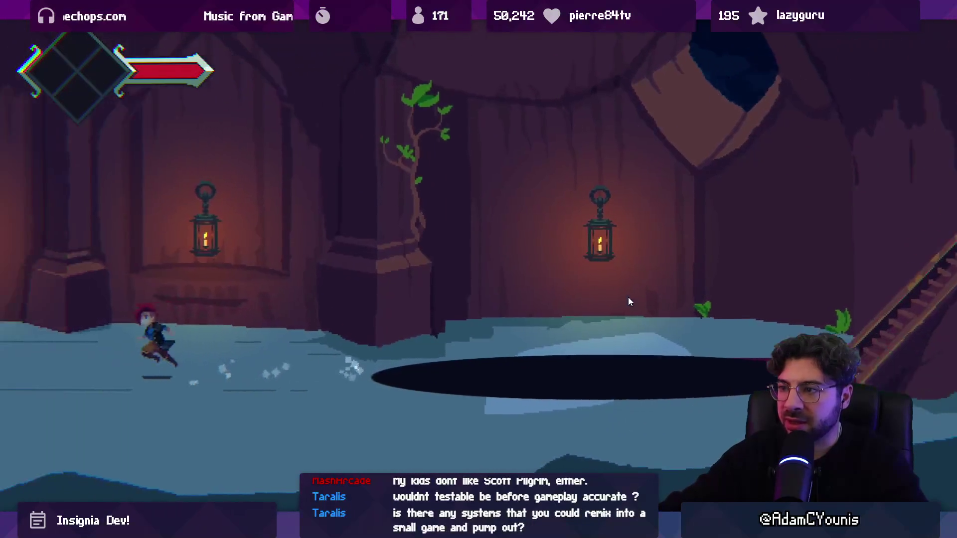
key(Left)
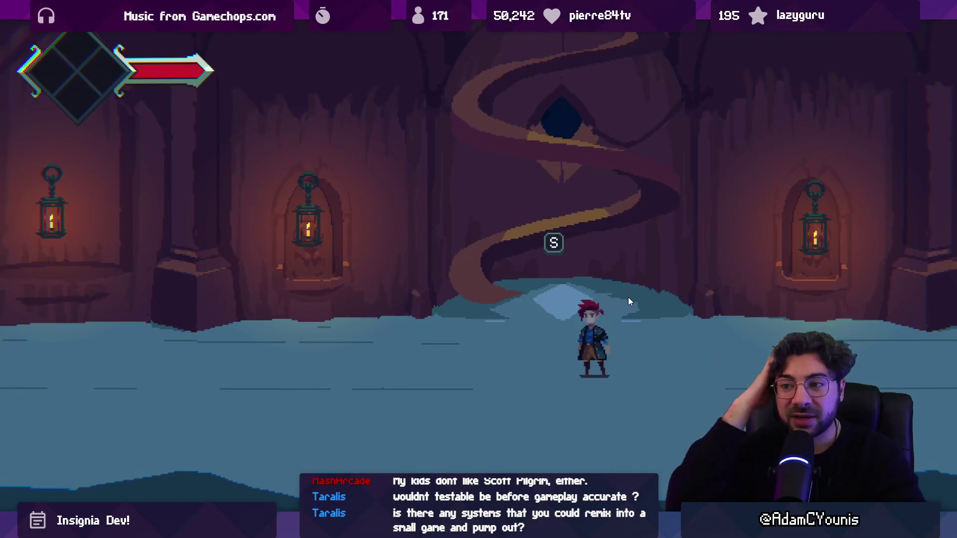
key(s)
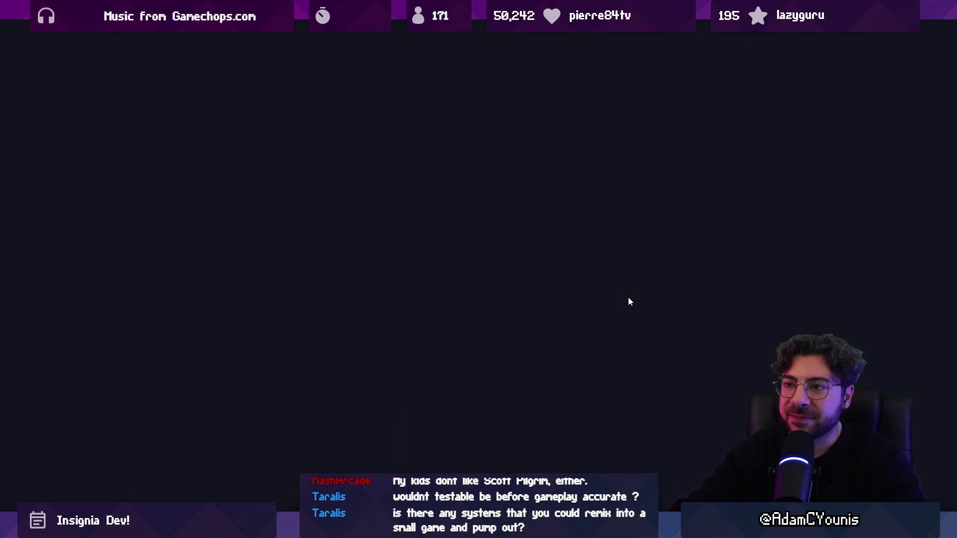
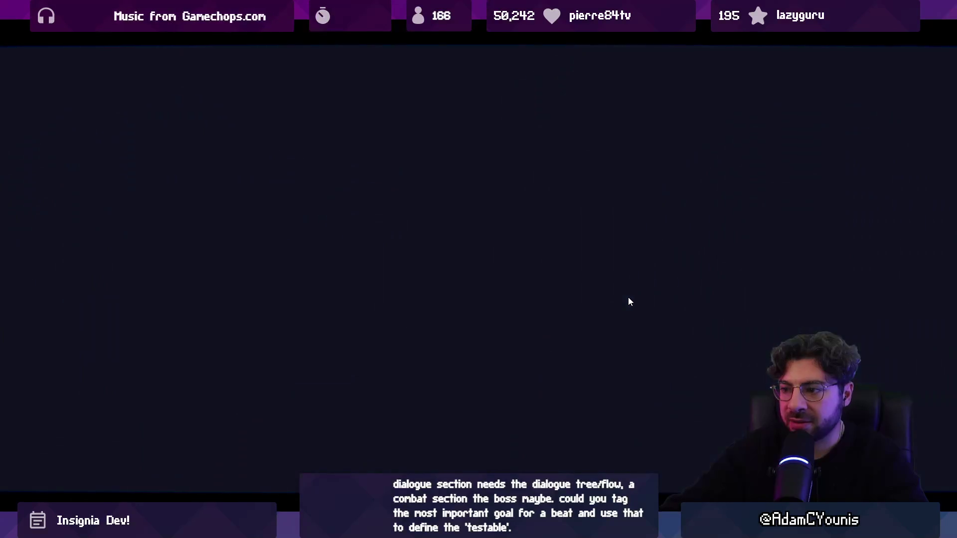
Step: Walk through the dungeon door, skip the cutscene dialogue, and continue to the autosave notice
key(Left)
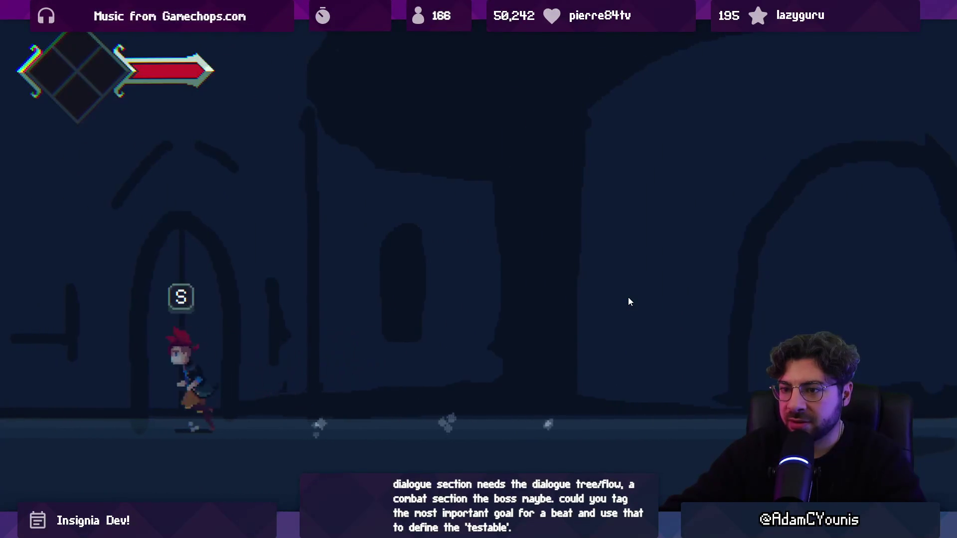
key(s)
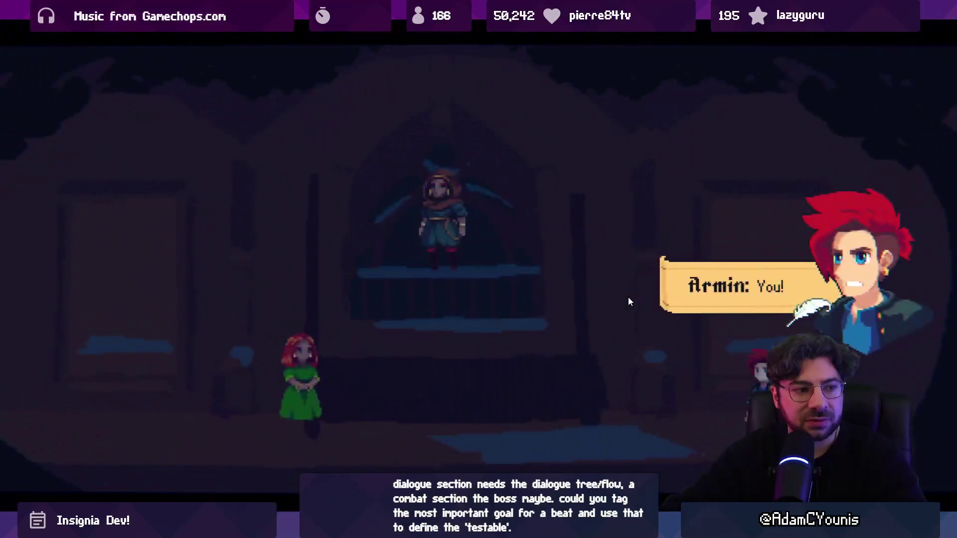
key(space)
key(space)
key(space)
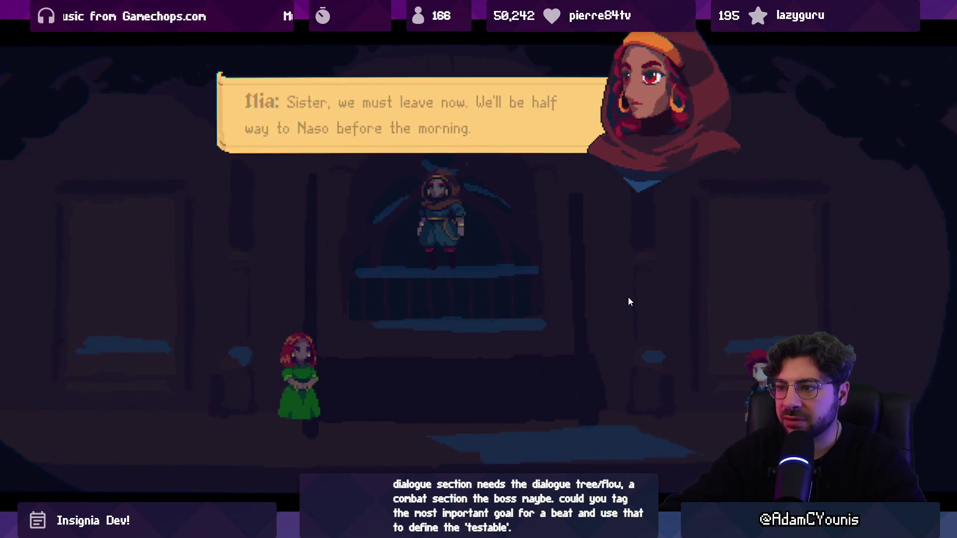
key(space)
key(space)
key(space)
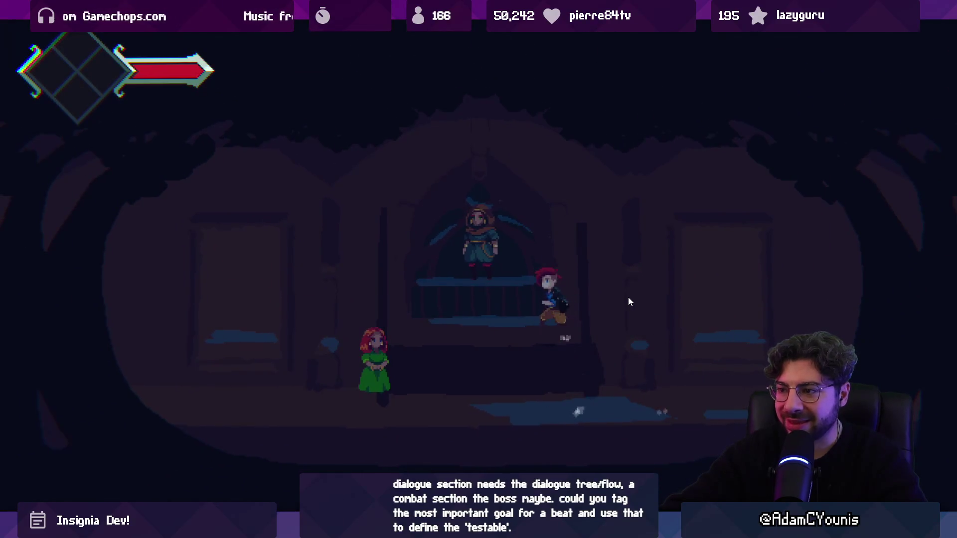
key(z)
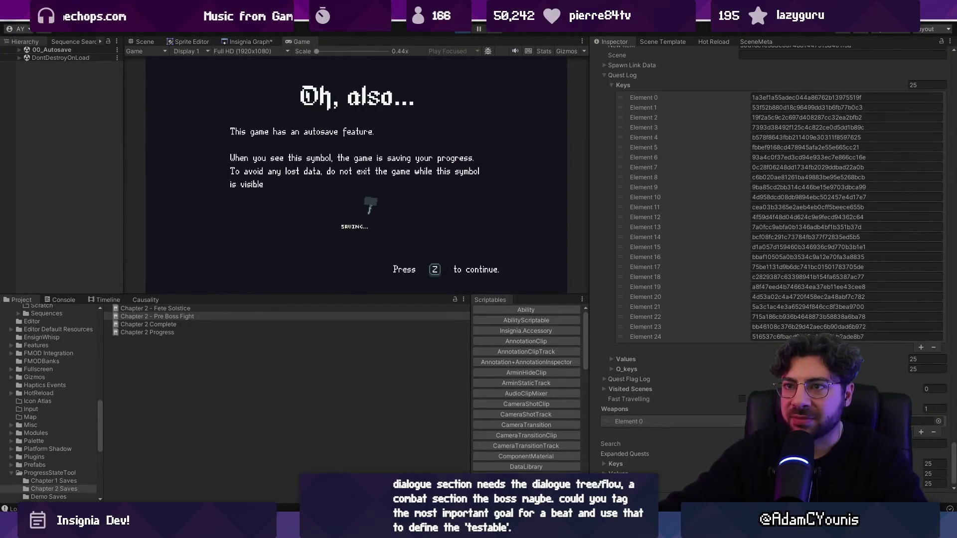
Step: Stop play-testing and bring the Insignia level graph back into view
click(247, 42)
click(463, 29)
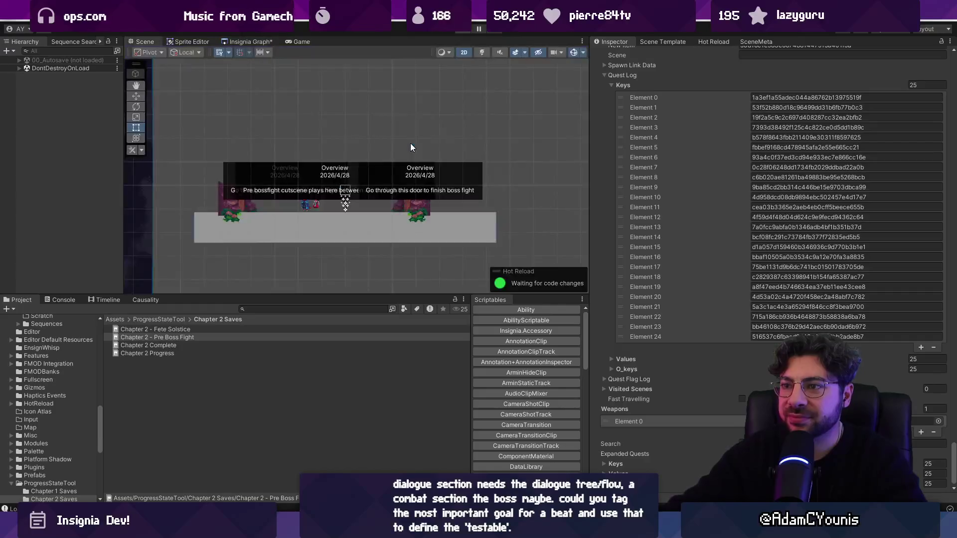
click(254, 42)
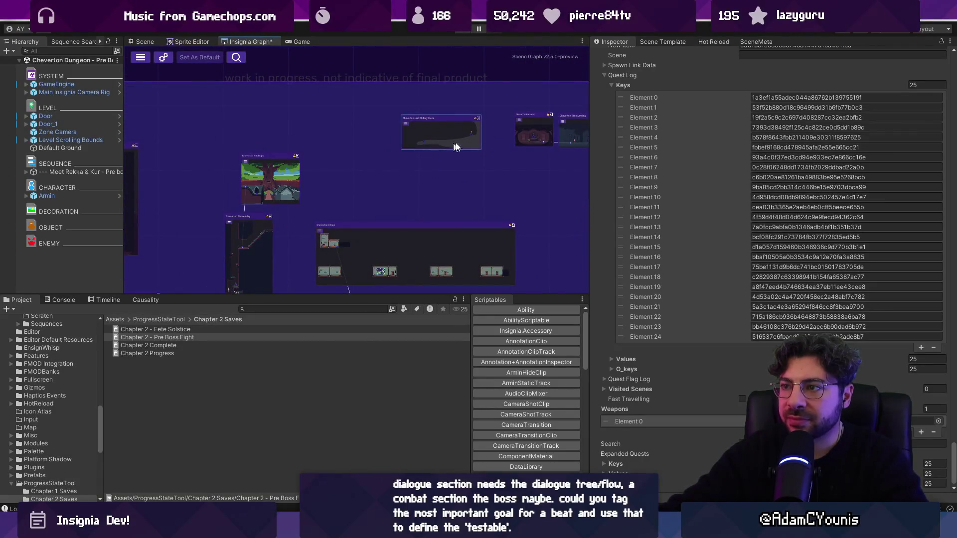
Step: Widen and zoom the level graph, then open the Cheverton Forest Hithen Caravan level from its node
scroll(518, 134, up, 5)
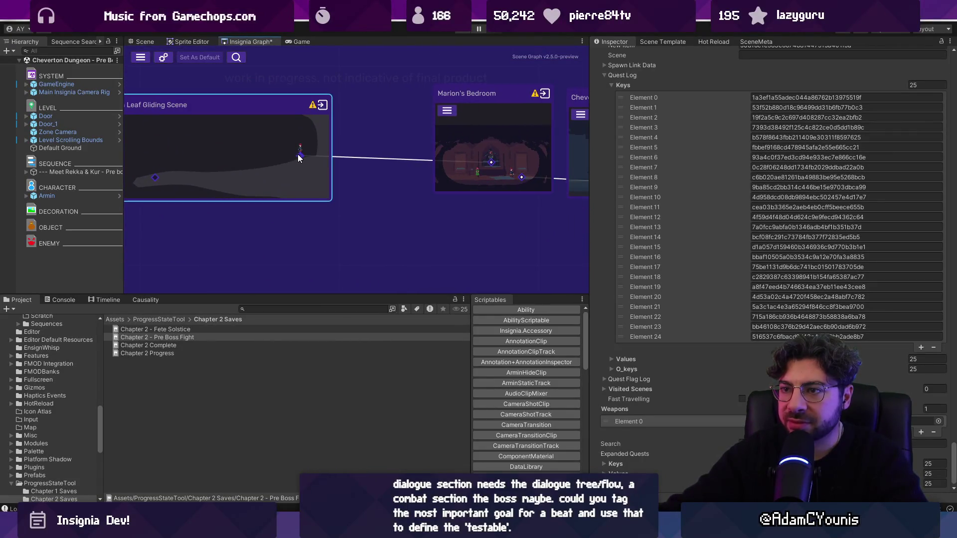
scroll(423, 169, down, 5)
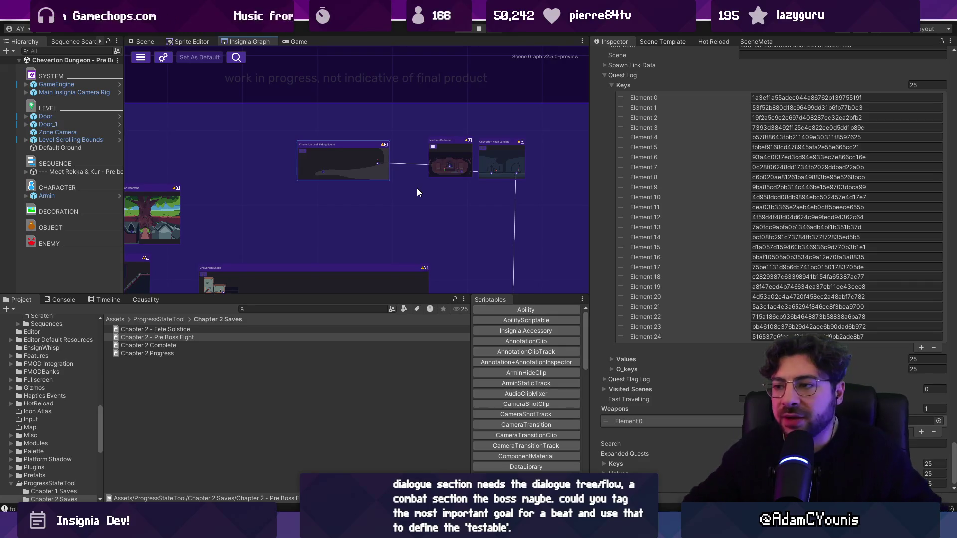
drag(422, 298, 451, 397)
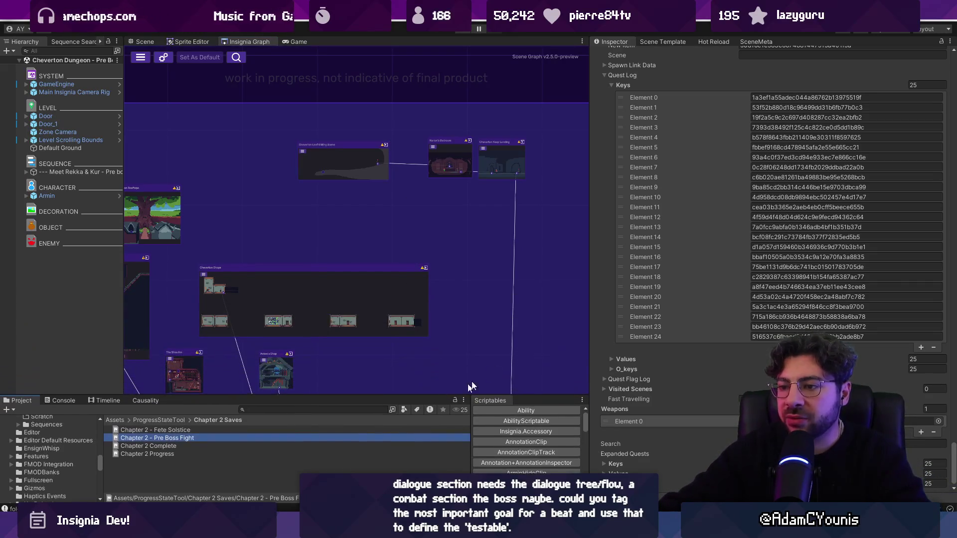
drag(590, 280, 740, 280)
scroll(644, 254, down, 3)
scroll(555, 306, up, 2)
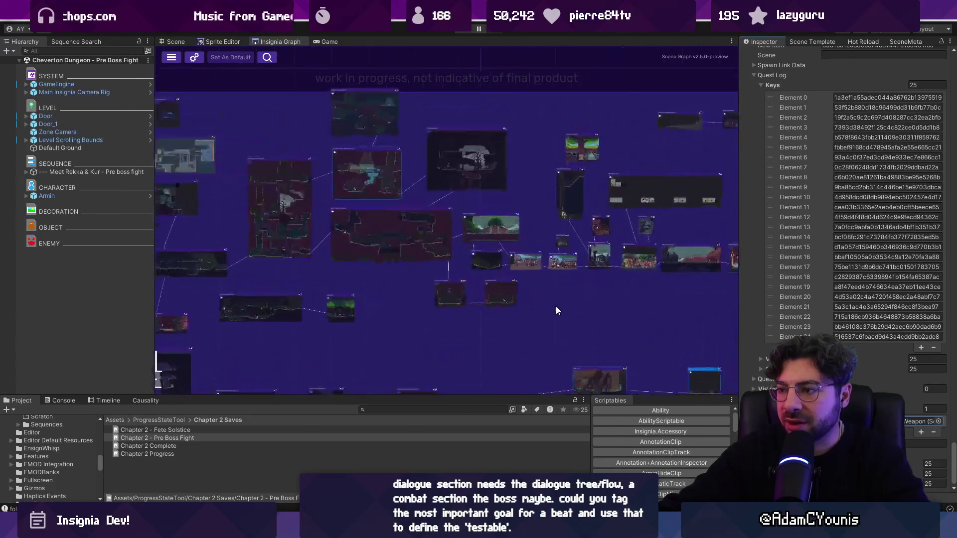
scroll(406, 226, up, 5)
click(370, 170)
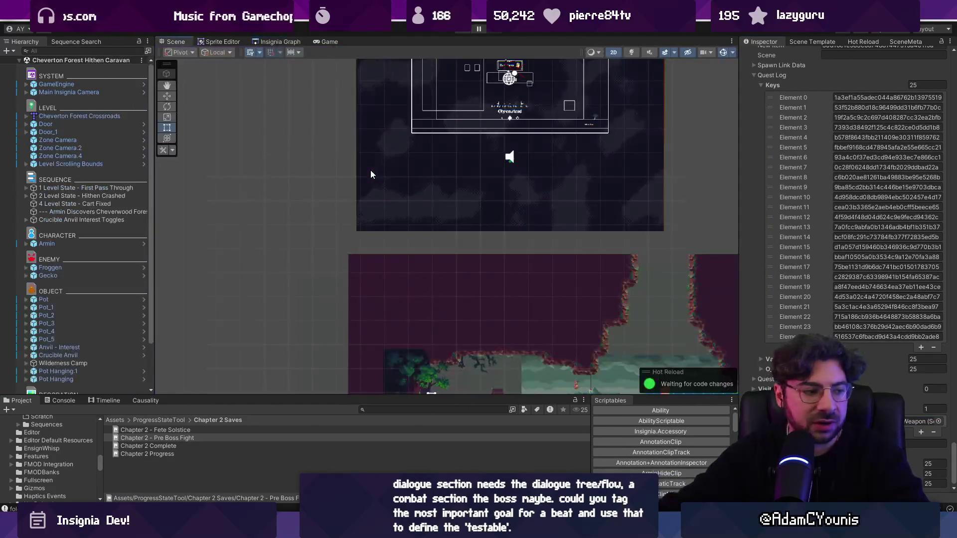
Step: Inspect the Hithen Crashed level state's Condition Behaviour and expand its children
scroll(408, 276, up, 3)
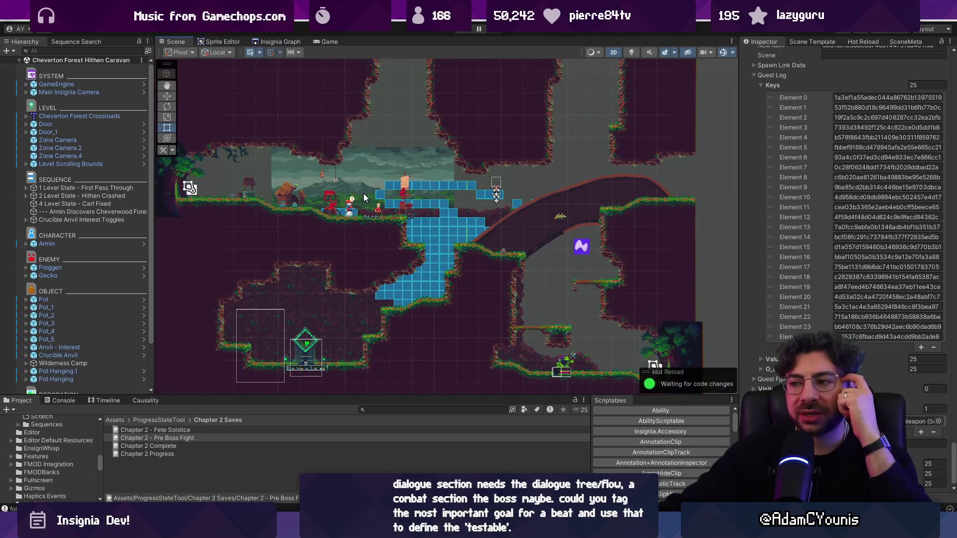
scroll(370, 220, up, 2)
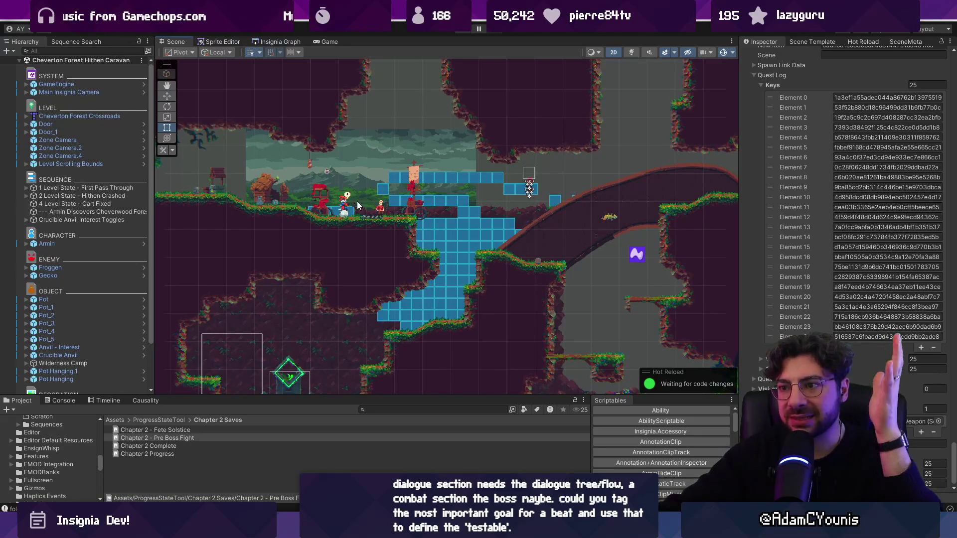
click(106, 198)
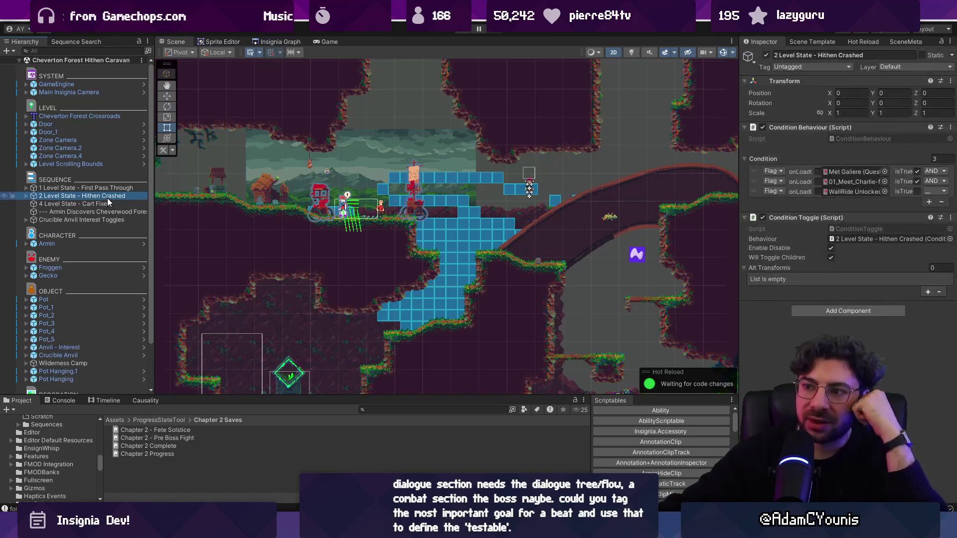
scroll(338, 213, down, 1)
scroll(337, 213, up, 1)
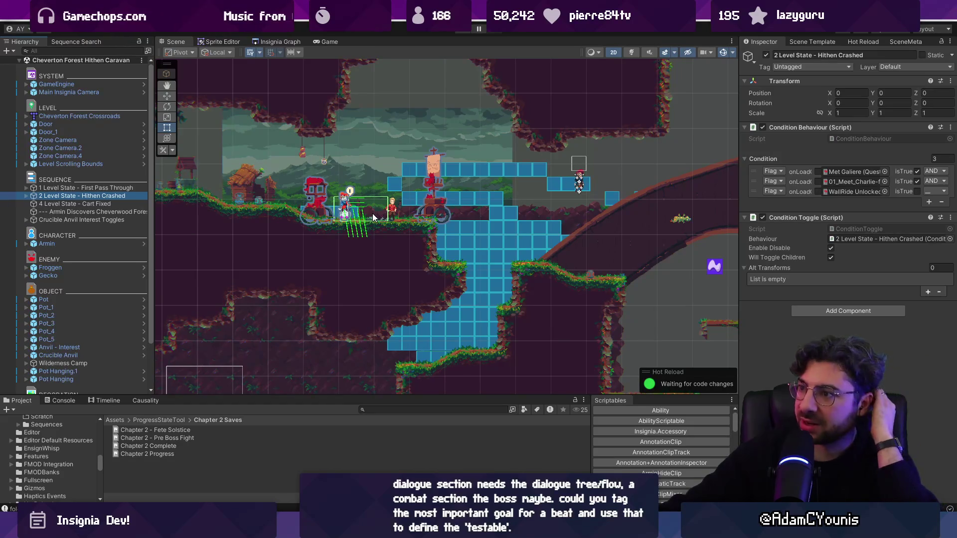
scroll(366, 200, up, 1)
click(27, 195)
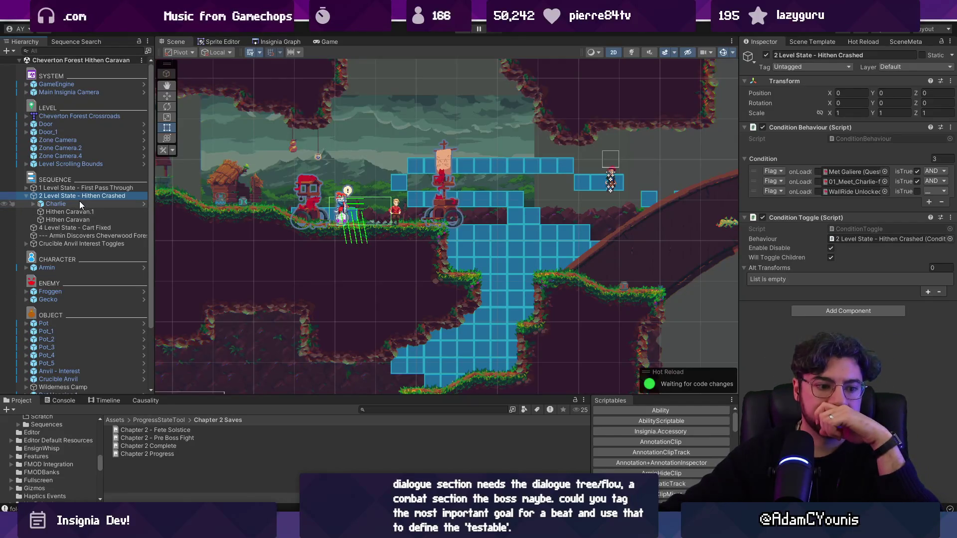
Step: Compare the First Pass Through and Cart Fixed states, ending with First Pass Through expanded
click(26, 188)
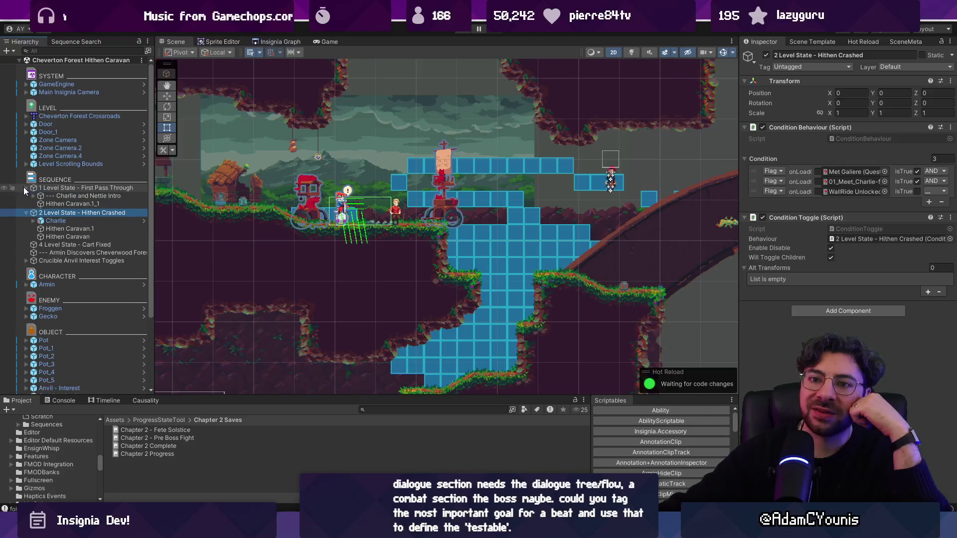
click(27, 187)
click(26, 196)
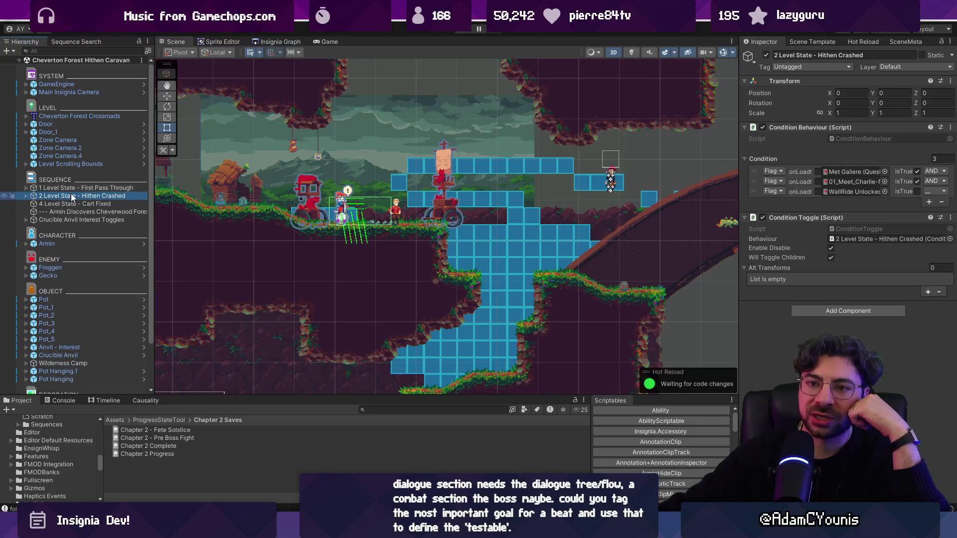
click(74, 189)
click(75, 200)
click(78, 185)
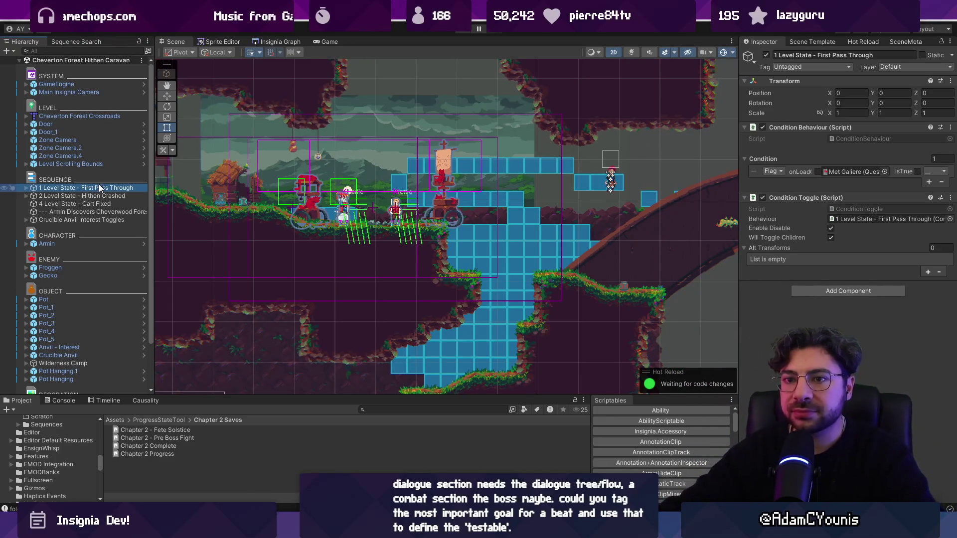
click(26, 188)
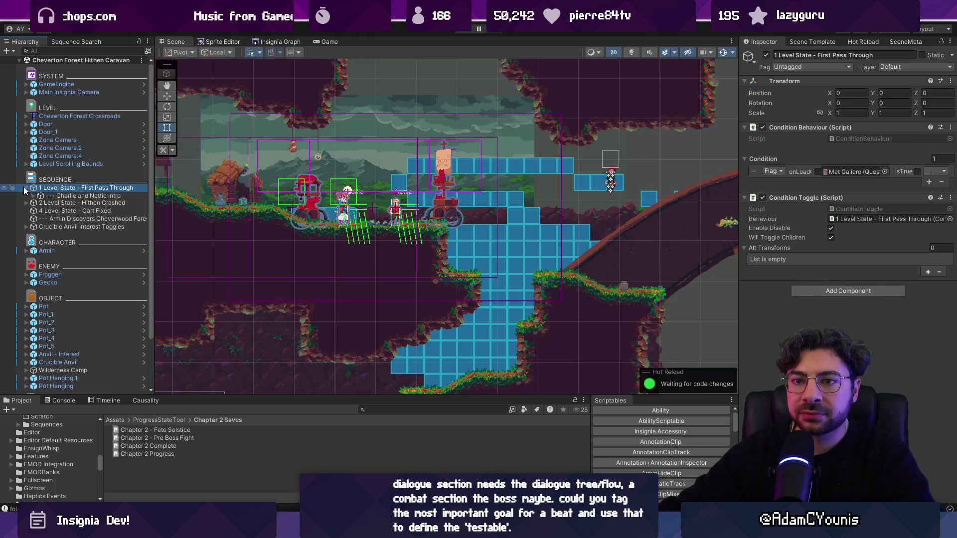
Step: Inspect the Hithen Caravan.1_1 and Hithen Caravan_1 sprites, then play-test the forest level
click(50, 196)
click(61, 204)
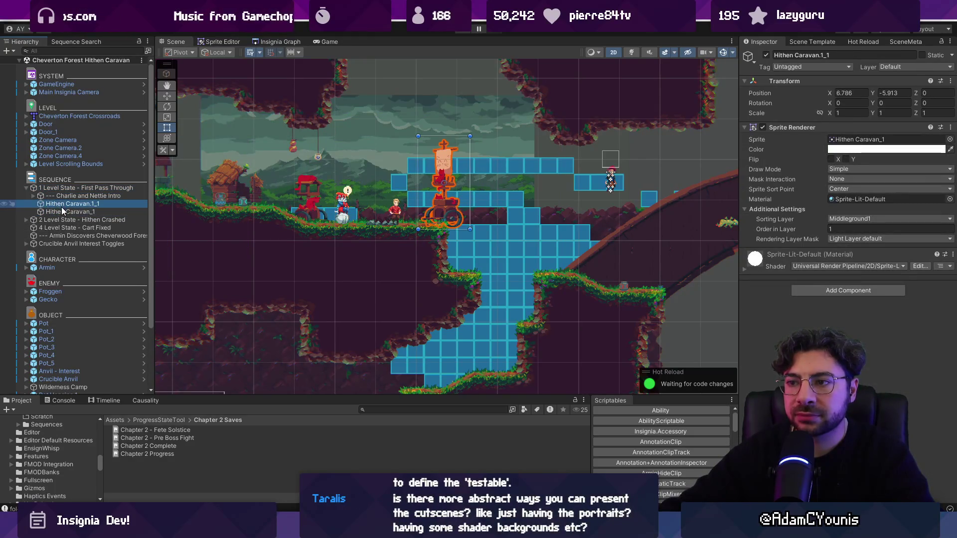
click(65, 212)
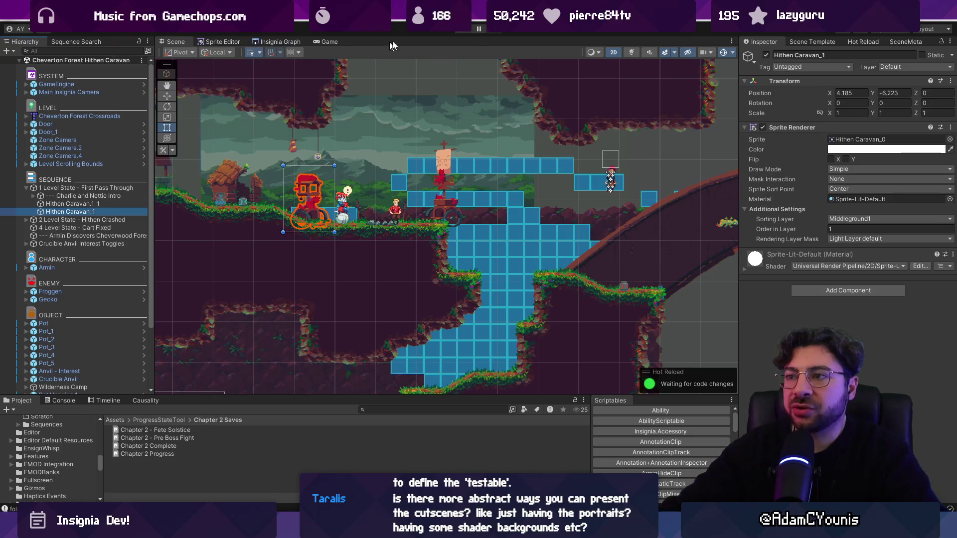
click(464, 30)
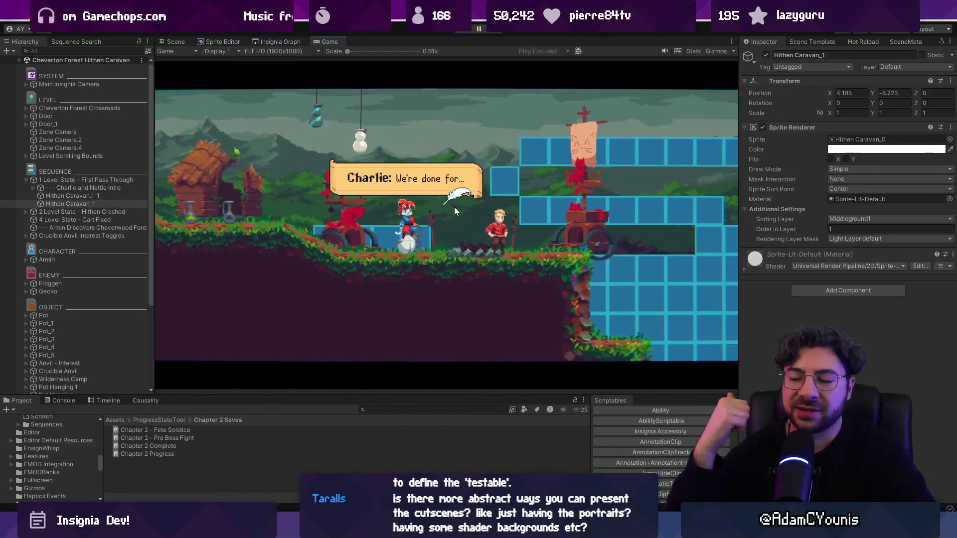
Step: Click through the Charlie and Nettie cutscene dialogue, then return to the Scene view and select Crucible Anvil
click(454, 207)
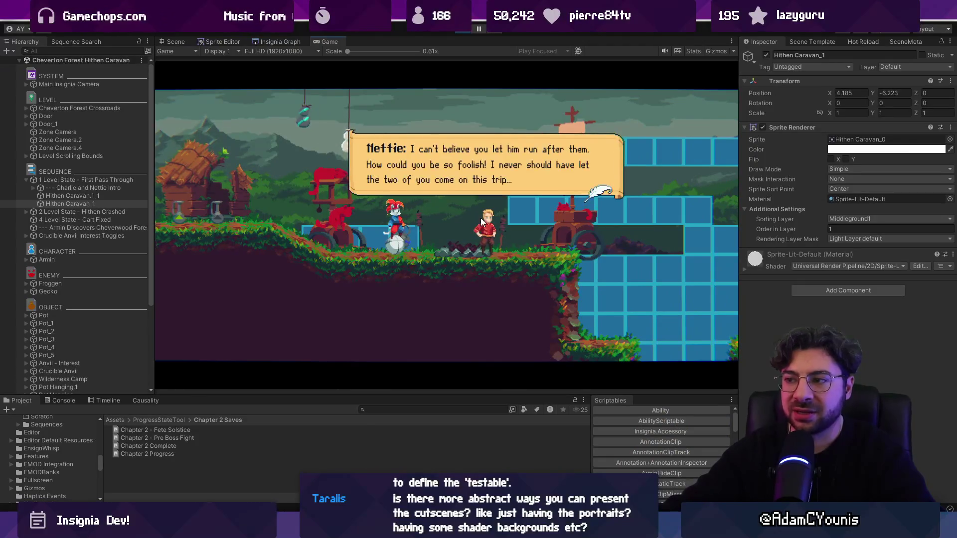
click(485, 243)
click(494, 242)
click(522, 241)
click(522, 242)
click(523, 242)
click(522, 241)
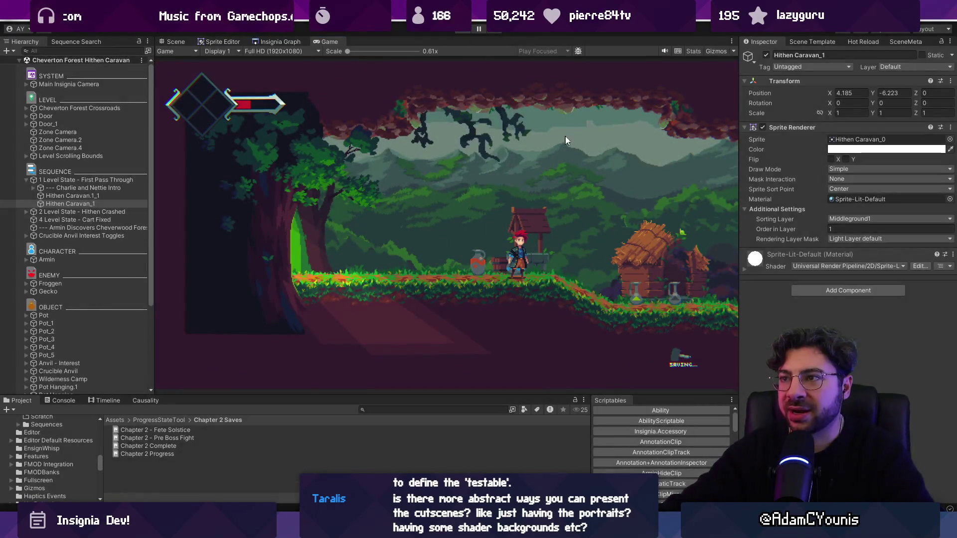
key(ctrl+1)
click(486, 208)
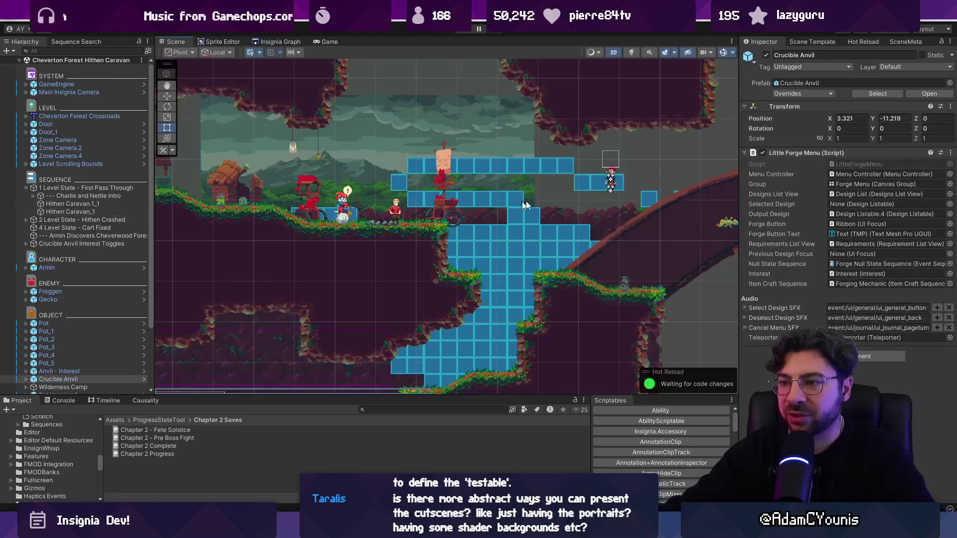
Step: Set Nettie's Transform Scale X to -1, frame her, and ping her NPC (Sequence) prefab
click(383, 214)
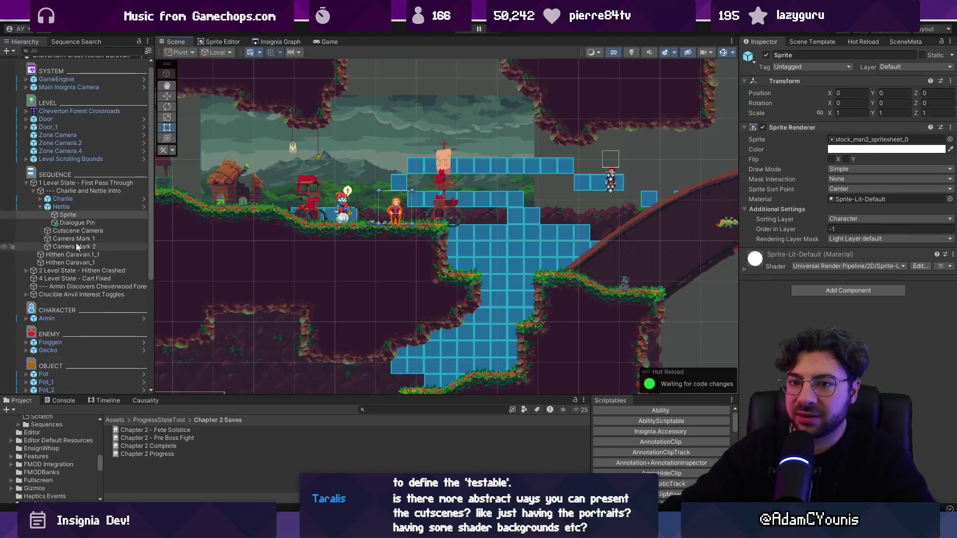
click(846, 139)
text(-1)
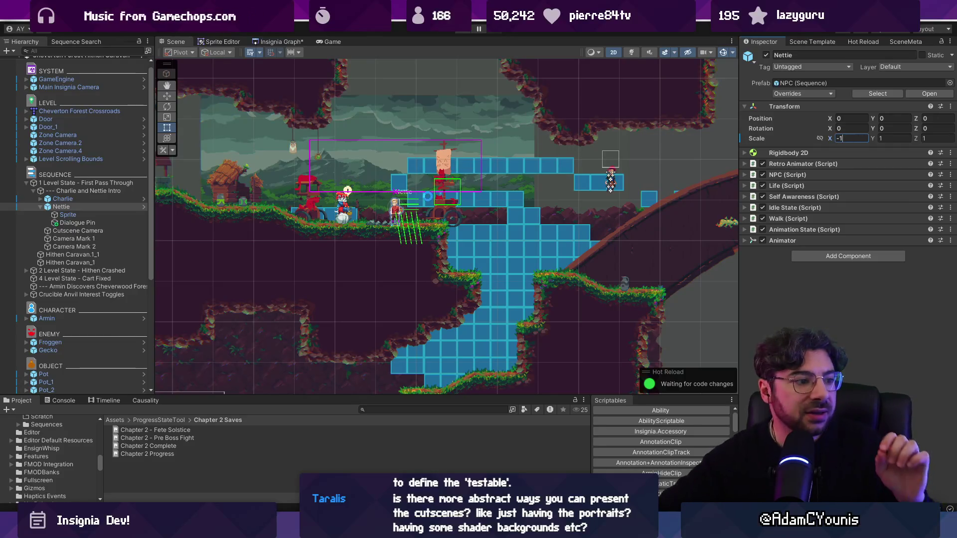
double_click(61, 207)
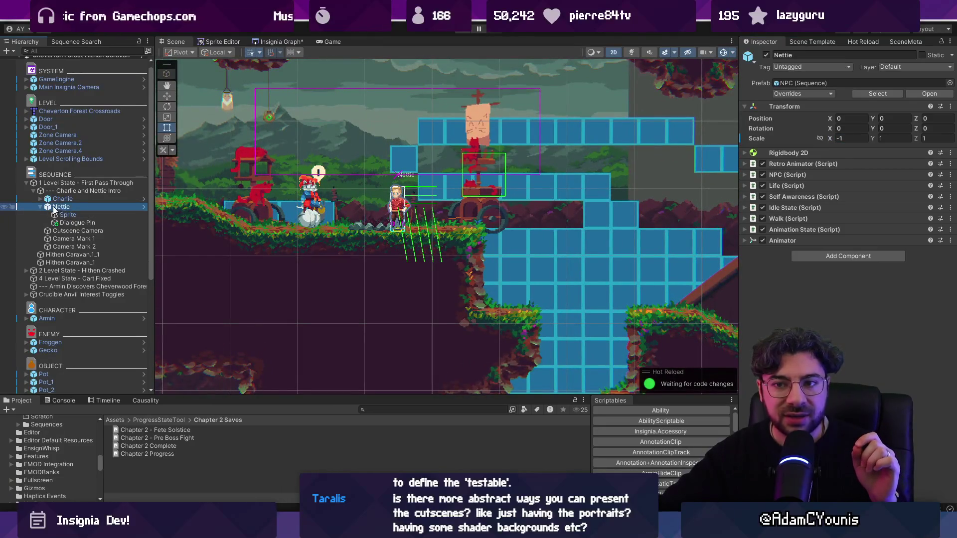
click(801, 82)
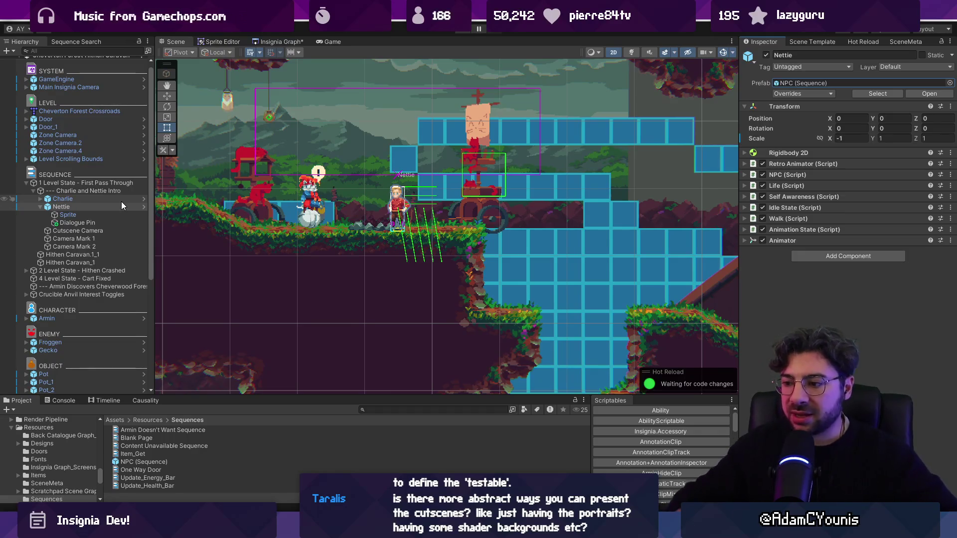
Step: In the drawing app, enlarge the brush to 33 px and draw the first vertical lines on empty canvas
key(alt+Tab)
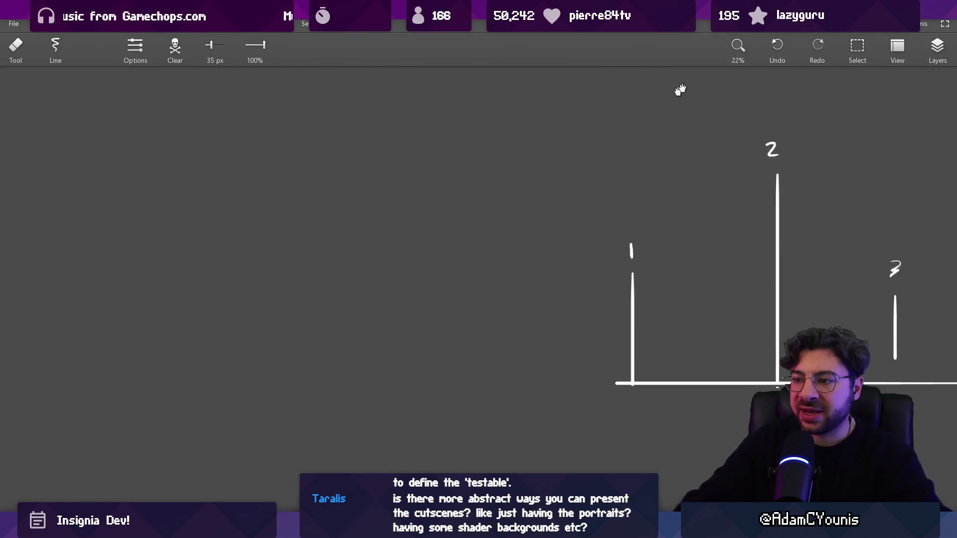
drag(255, 298, 386, 294)
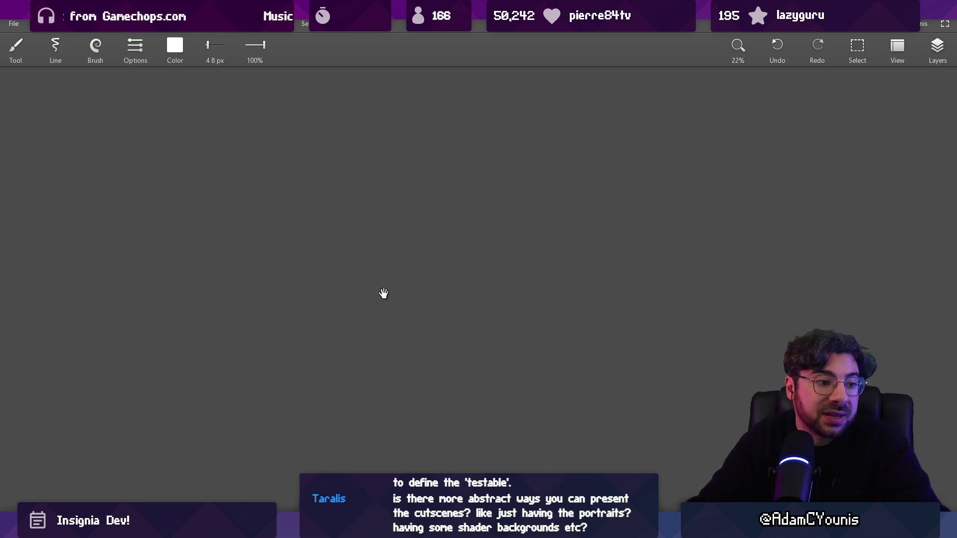
key(bracketright)
key(bracketright)
key(bracketright)
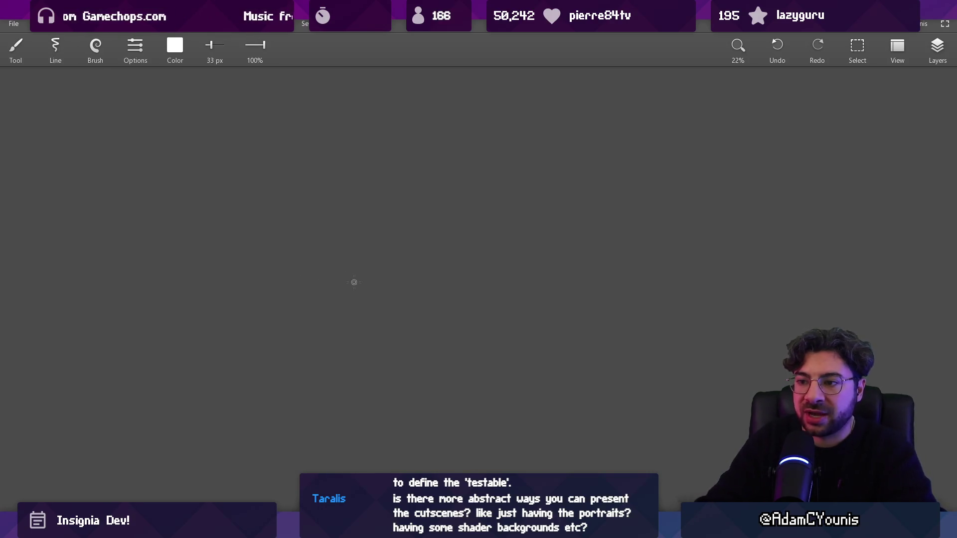
drag(402, 377, 403, 270)
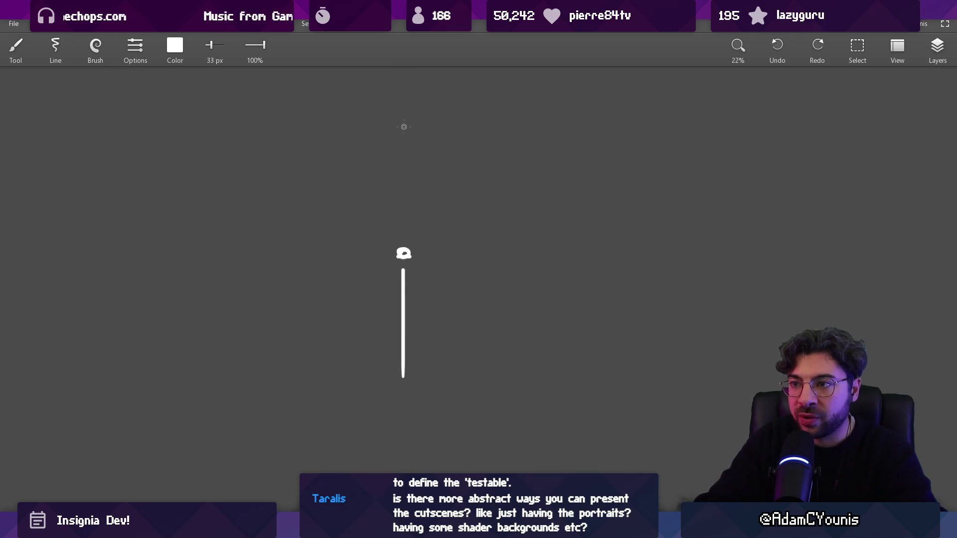
mouse_move(406, 118)
mouse_down()
mouse_move(403, 241)
mouse_move(427, 383)
mouse_move(442, 143)
mouse_up()
key(ctrl+z)
key(ctrl+z)
key(ctrl+z)
drag(424, 363, 413, 145)
Step: Add short and long vertical lines on the right, undoing stray marks, and write a 0 on the left
drag(520, 349, 519, 245)
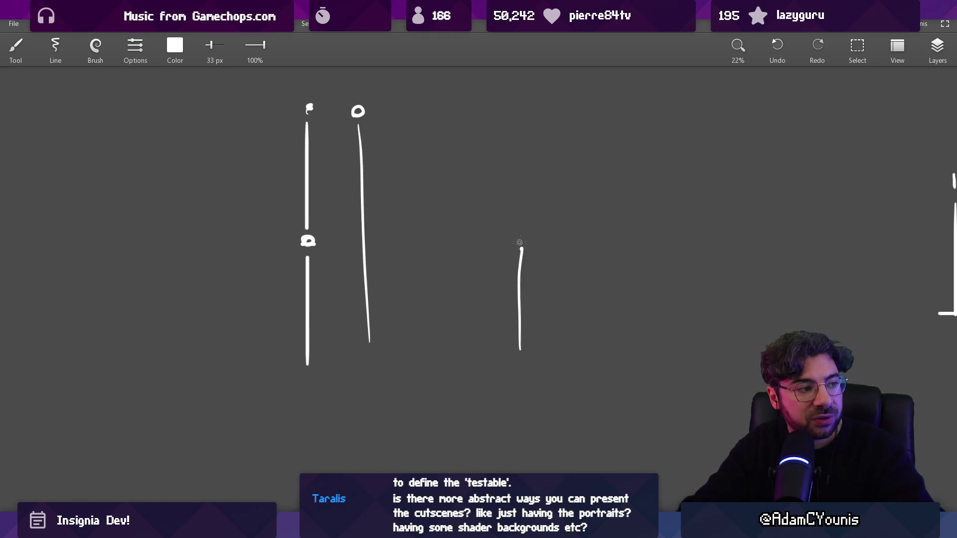
drag(606, 136, 605, 344)
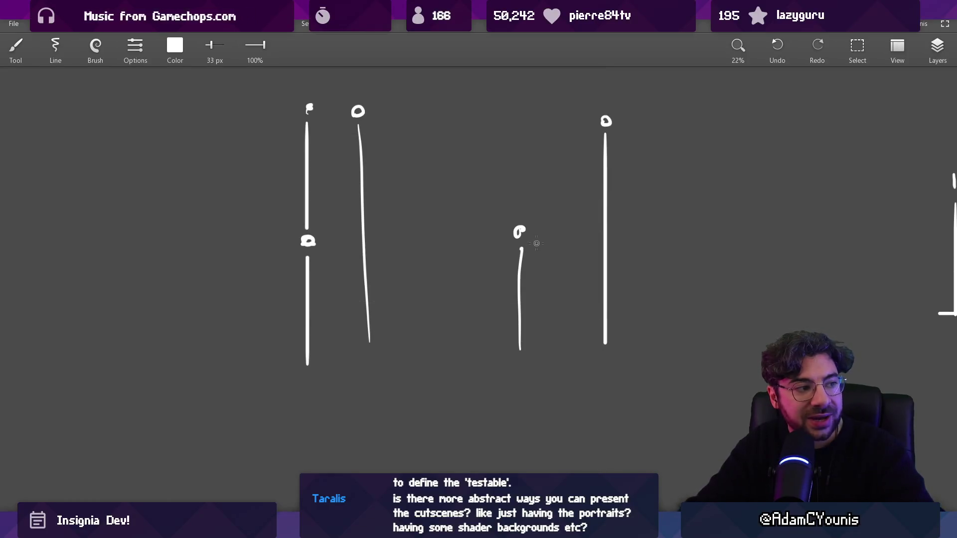
key(ctrl+z)
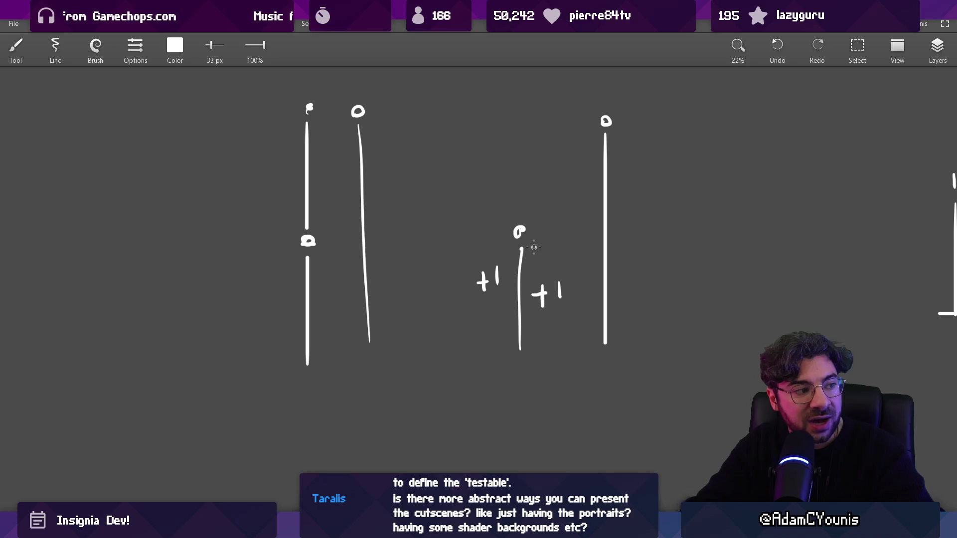
key(ctrl+z)
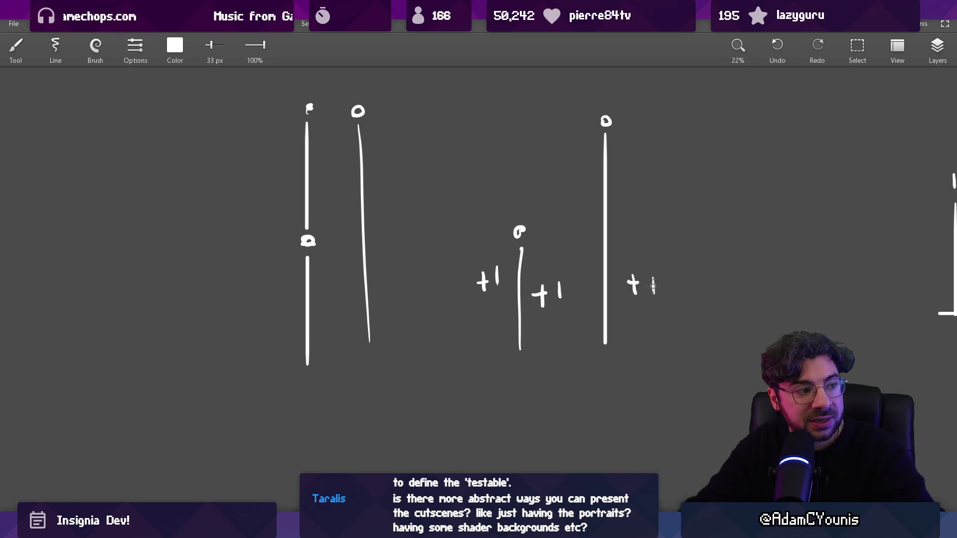
drag(624, 347, 626, 122)
key(ctrl+z)
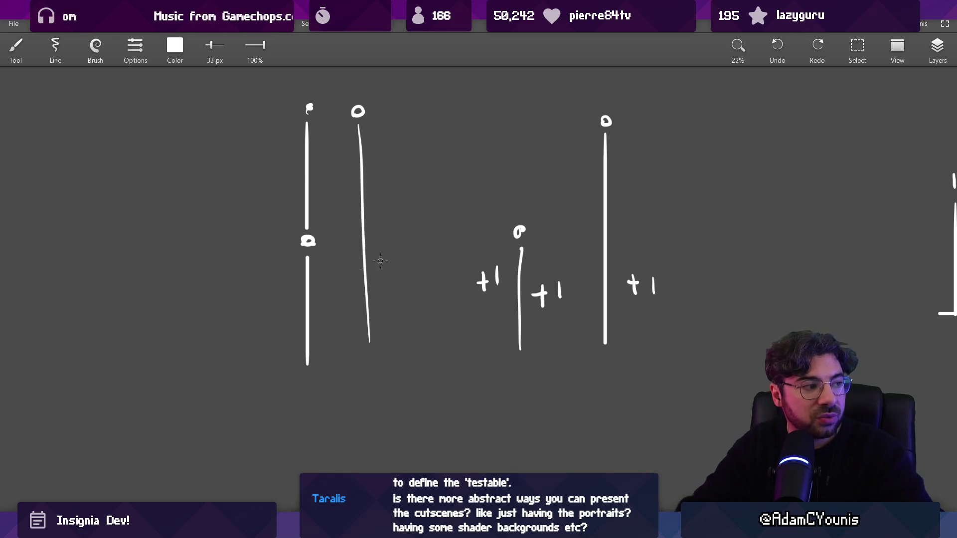
drag(273, 281, 271, 284)
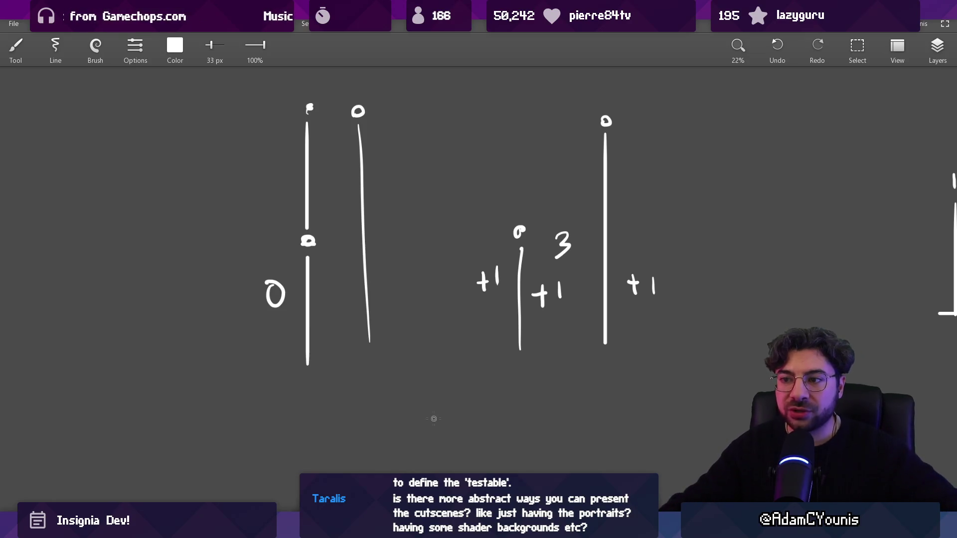
Step: Erase the second vertical line and its circle, add a small curl, and loop the +1 and 3 annotations
key(e)
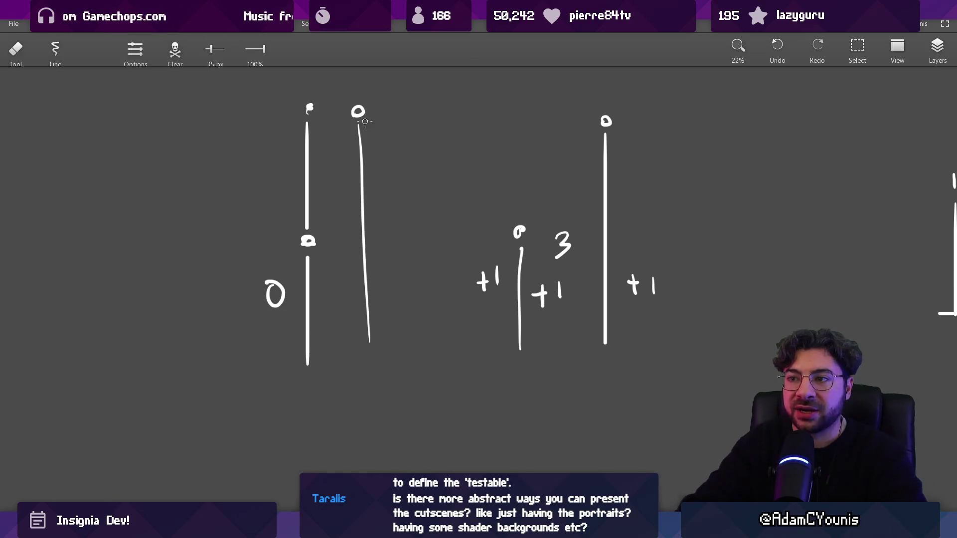
drag(359, 99, 360, 325)
key(b)
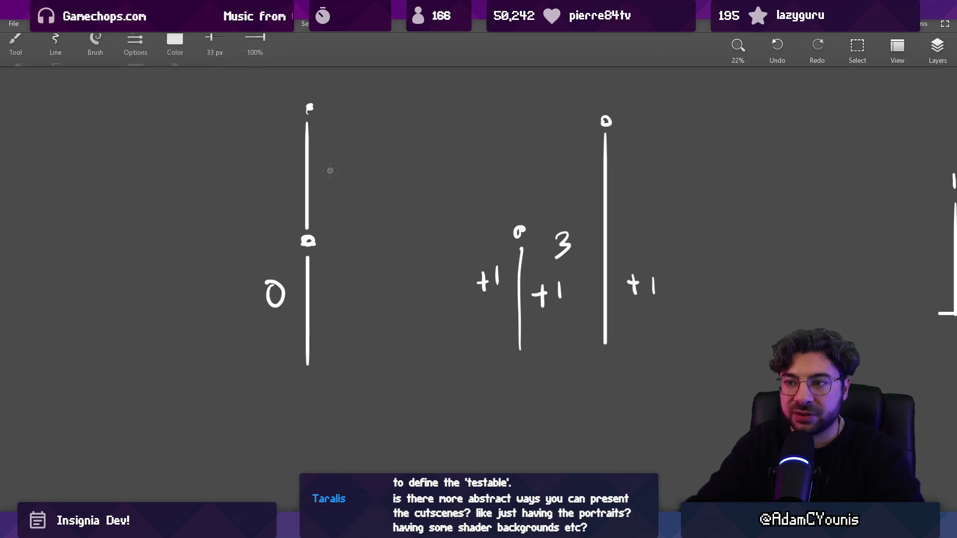
drag(331, 170, 329, 174)
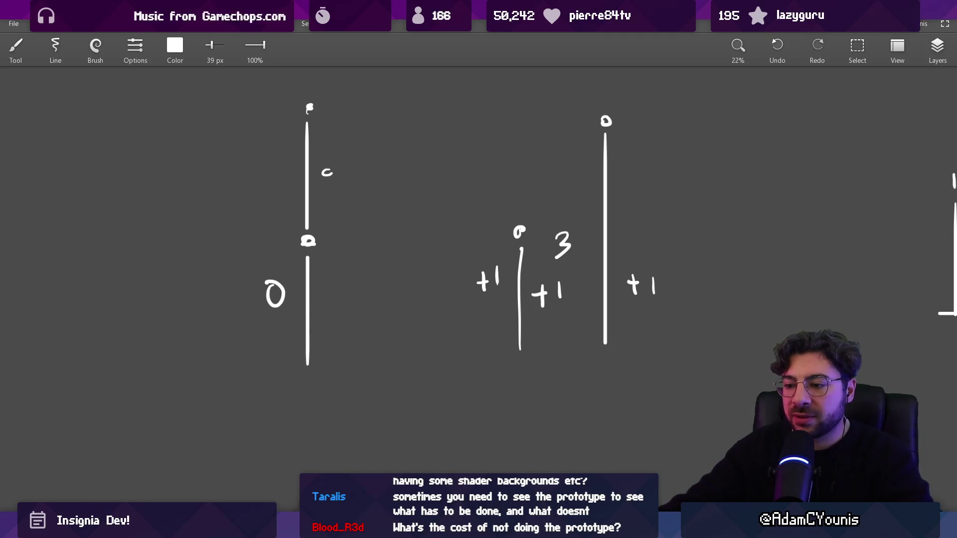
mouse_move(447, 528)
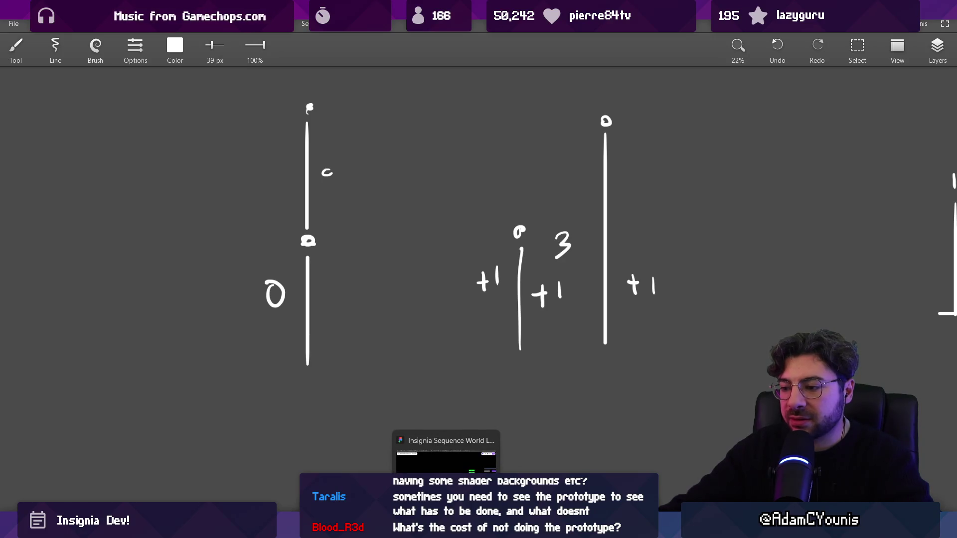
mouse_move(440, 216)
mouse_down()
mouse_move(472, 346)
mouse_move(433, 287)
mouse_up()
key(alt+Tab)
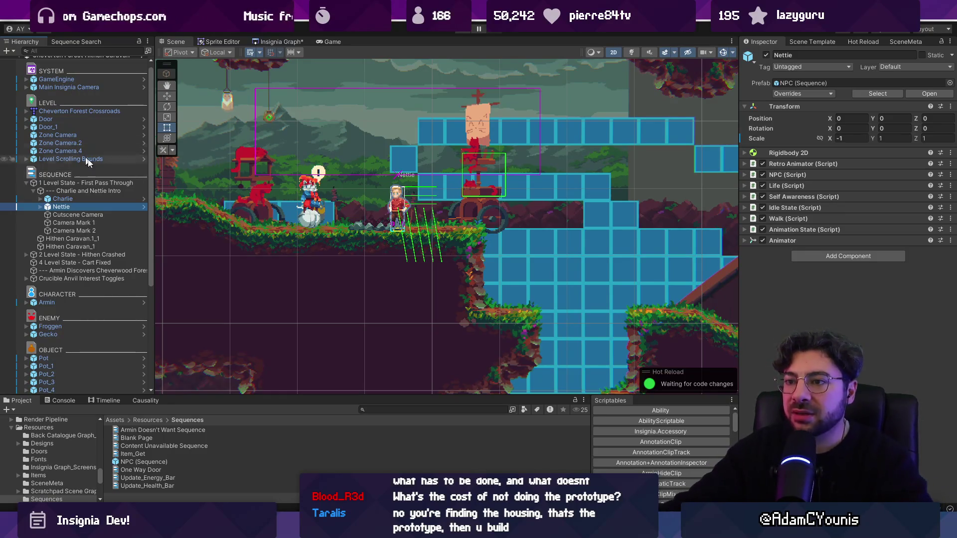
Step: Inspect First Pass Through, its Charlie and Nettie Intro sequence, and Camera Marks 1 and 2 (X -0.432, ortho 1.8)
drag(298, 170, 329, 195)
click(345, 229)
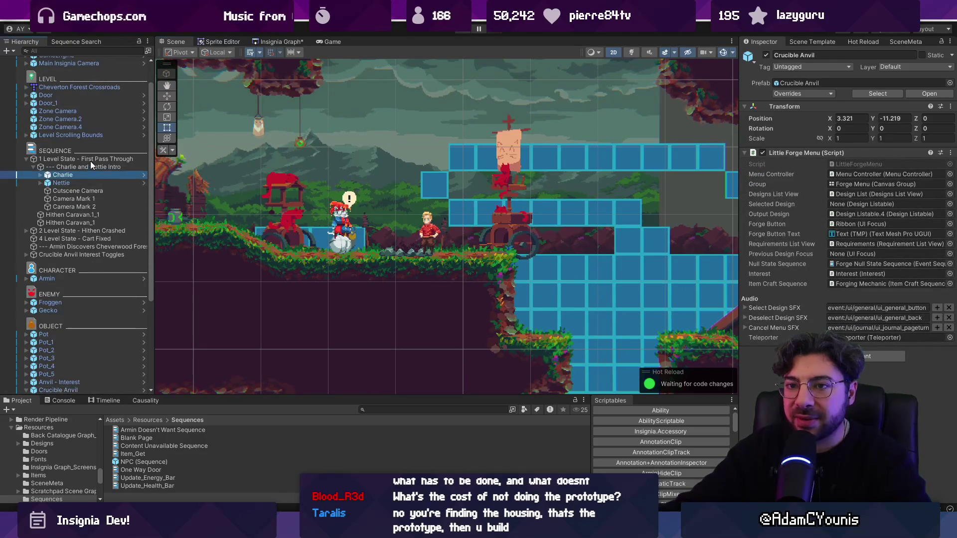
click(91, 161)
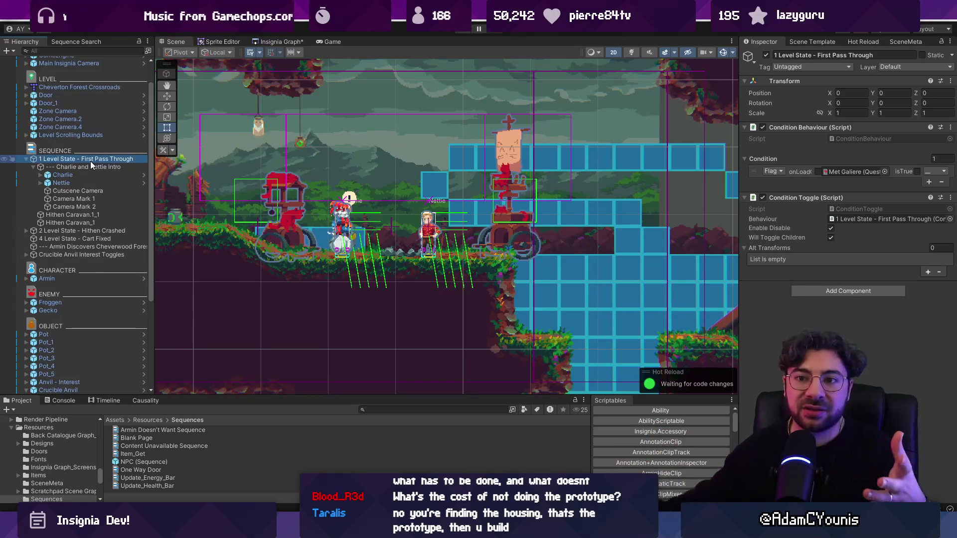
click(89, 167)
click(54, 199)
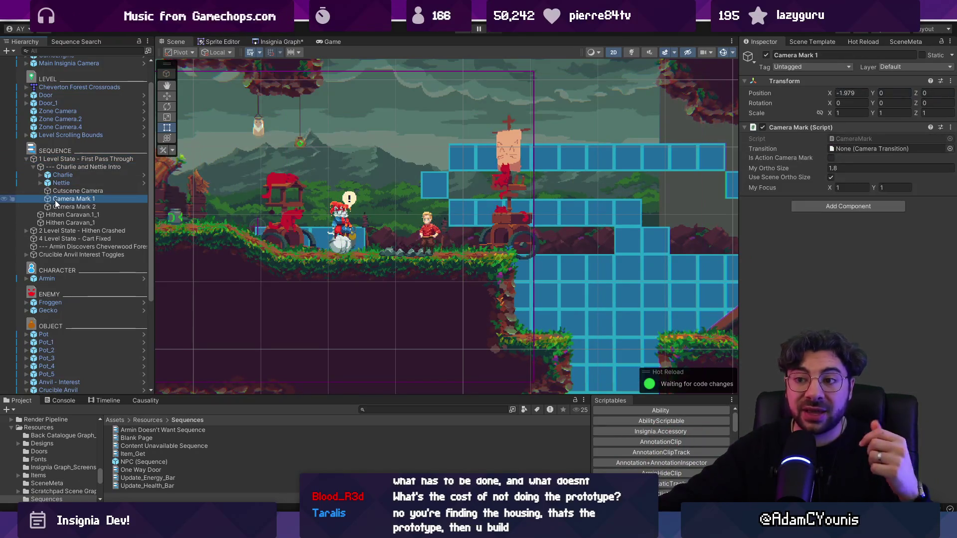
click(58, 207)
click(61, 199)
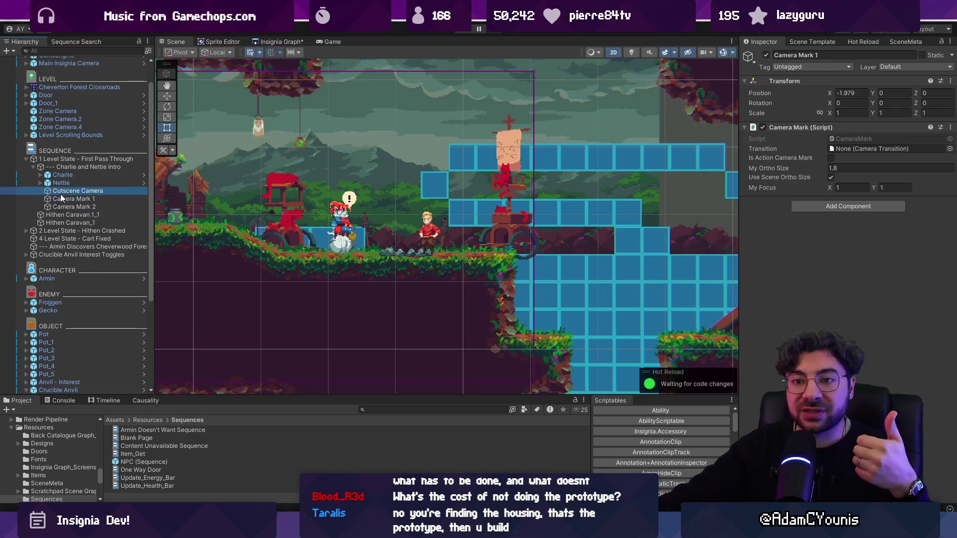
click(60, 205)
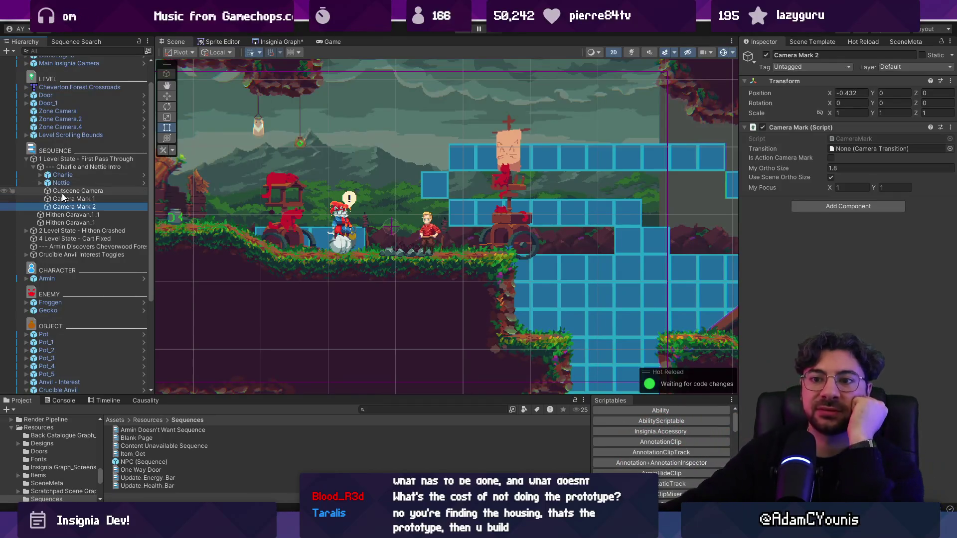
click(61, 183)
click(64, 169)
click(31, 166)
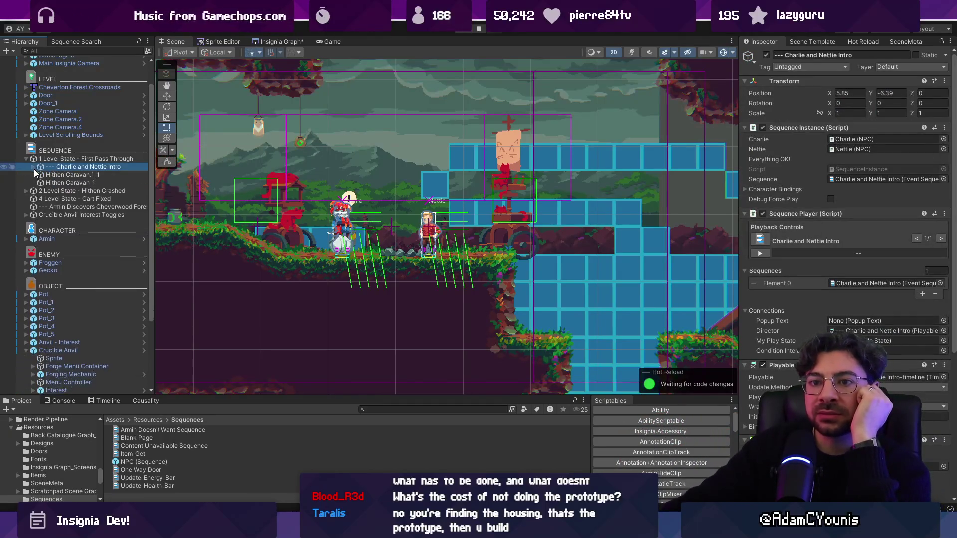
click(42, 182)
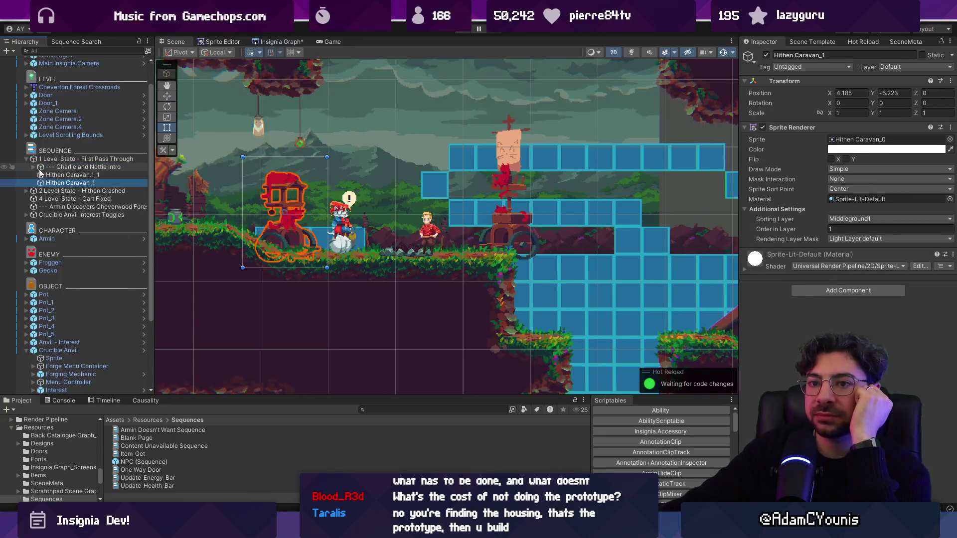
click(26, 159)
click(39, 167)
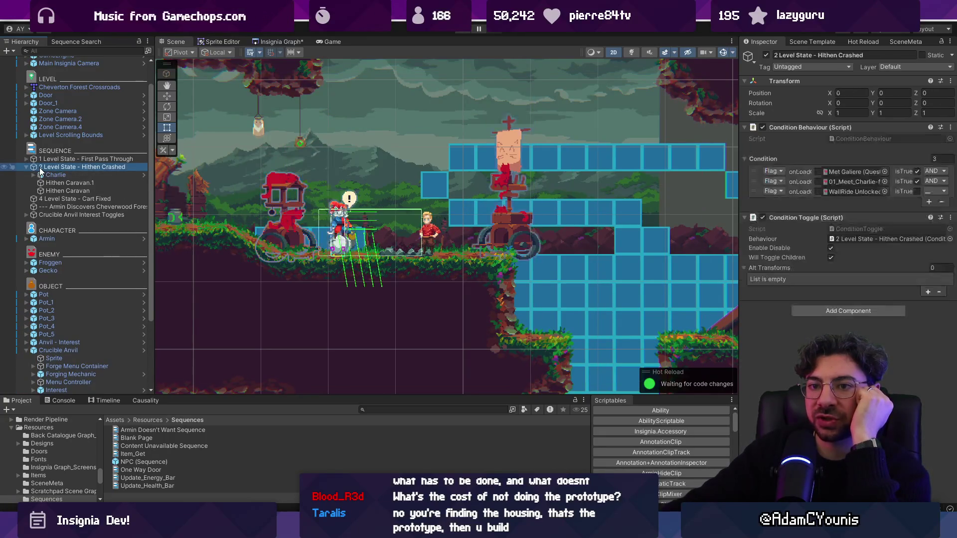
click(61, 183)
key(Down)
key(Down)
key(Up)
key(Up)
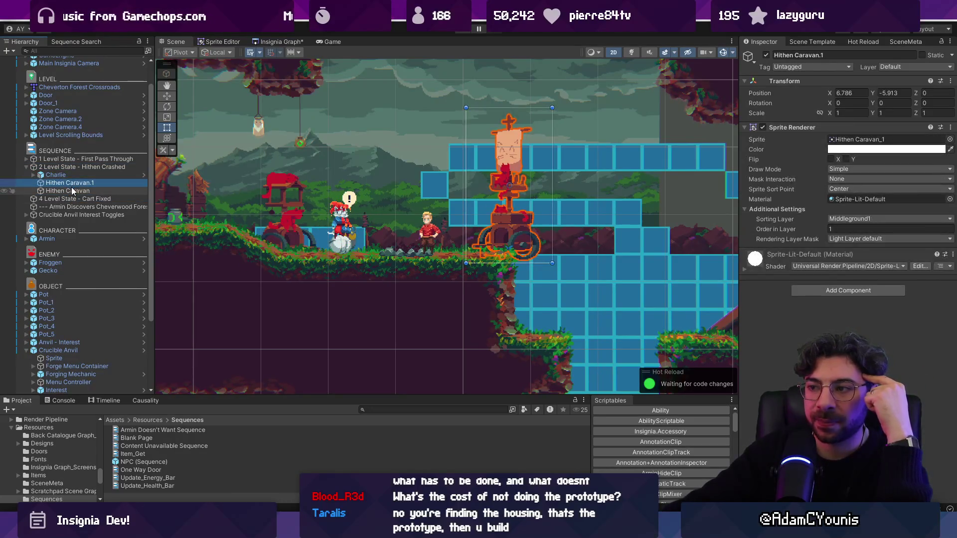
click(70, 167)
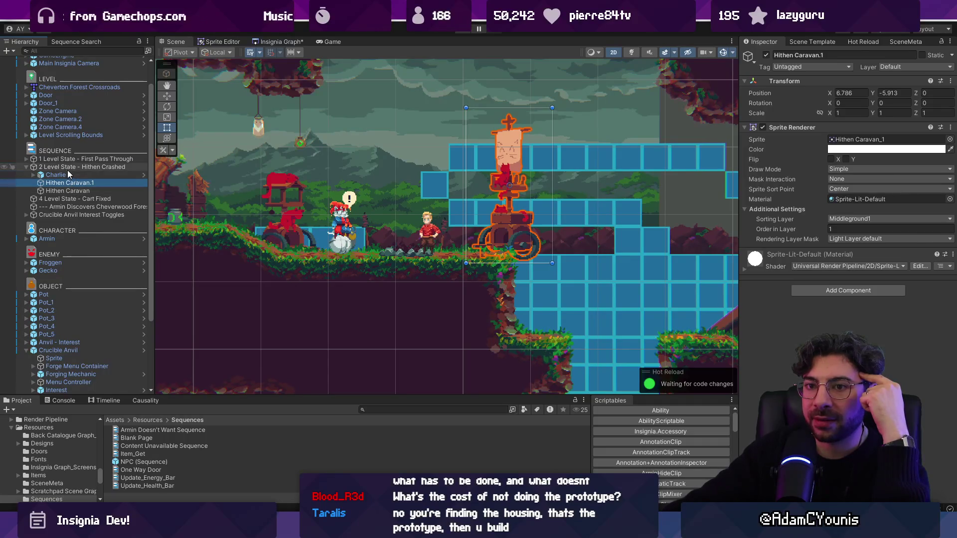
click(27, 167)
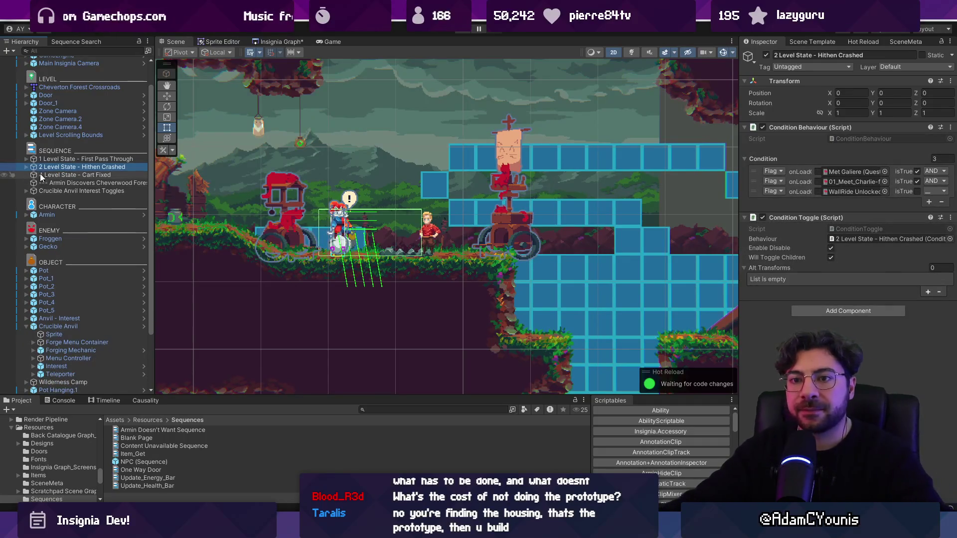
click(26, 167)
click(49, 175)
shift+click(67, 191)
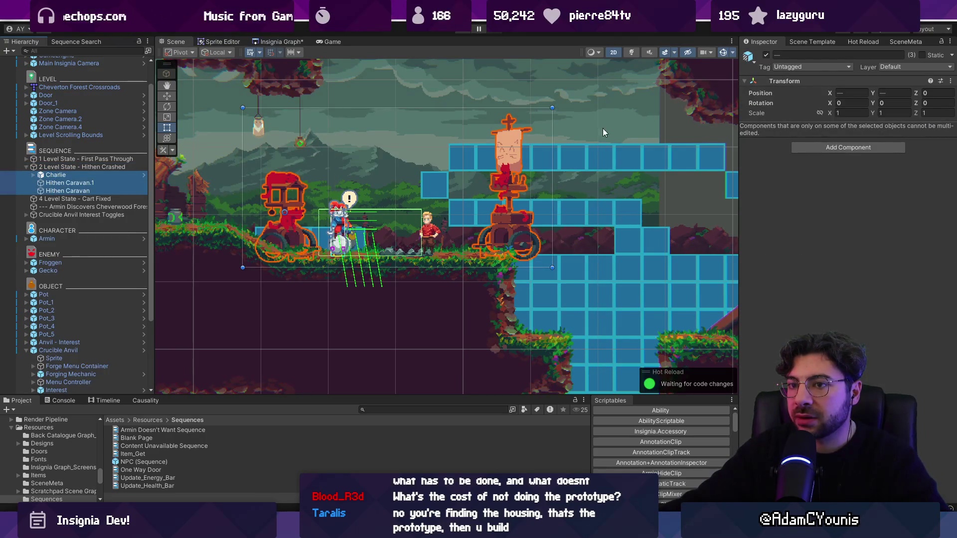
click(59, 175)
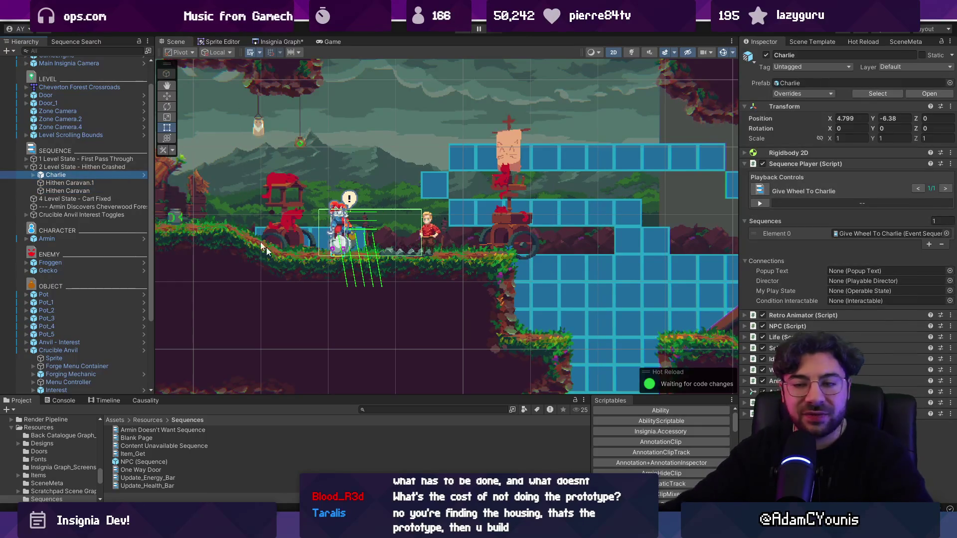
click(26, 167)
click(46, 174)
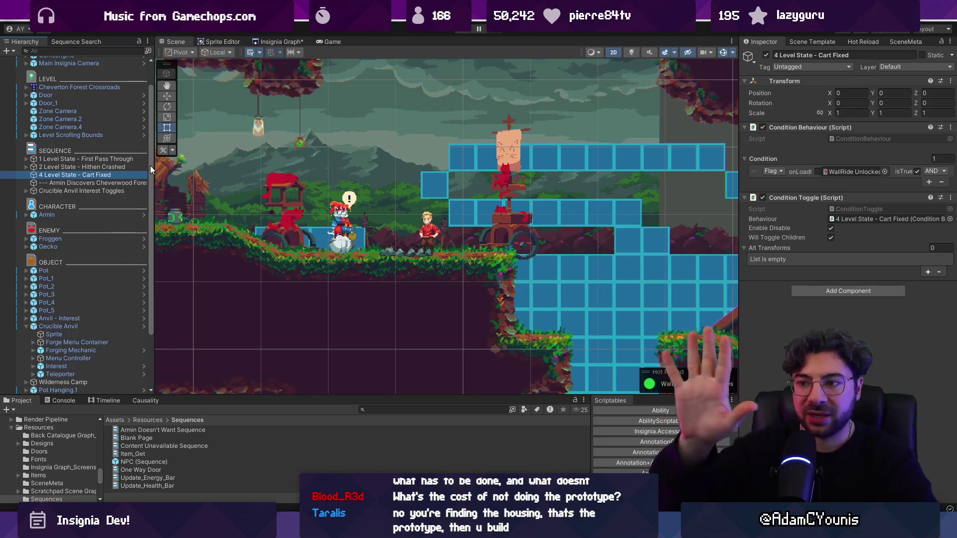
Step: Review the First Pass Through, Hithen Crashed and Cart Fixed conditions, then deactivate 4 Level State - Cart Fixed
click(103, 160)
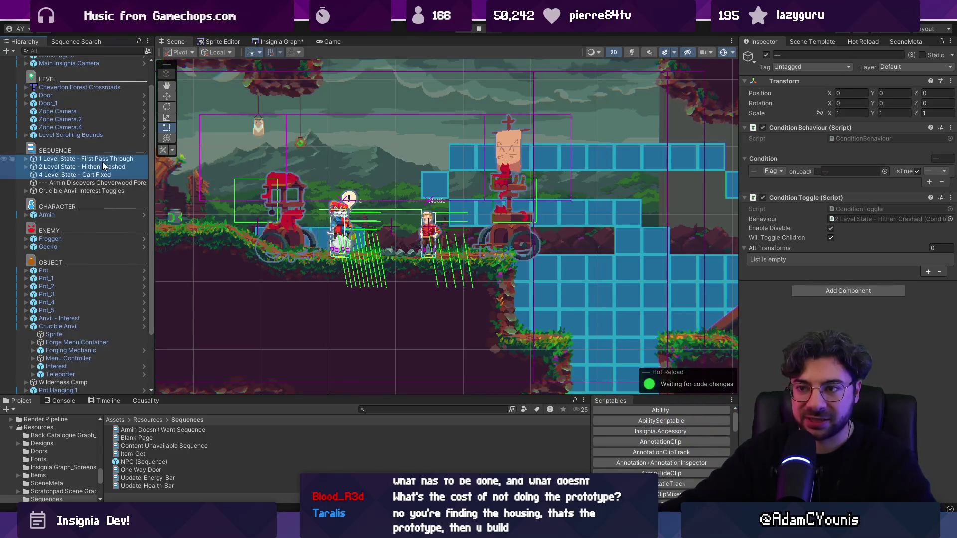
click(104, 167)
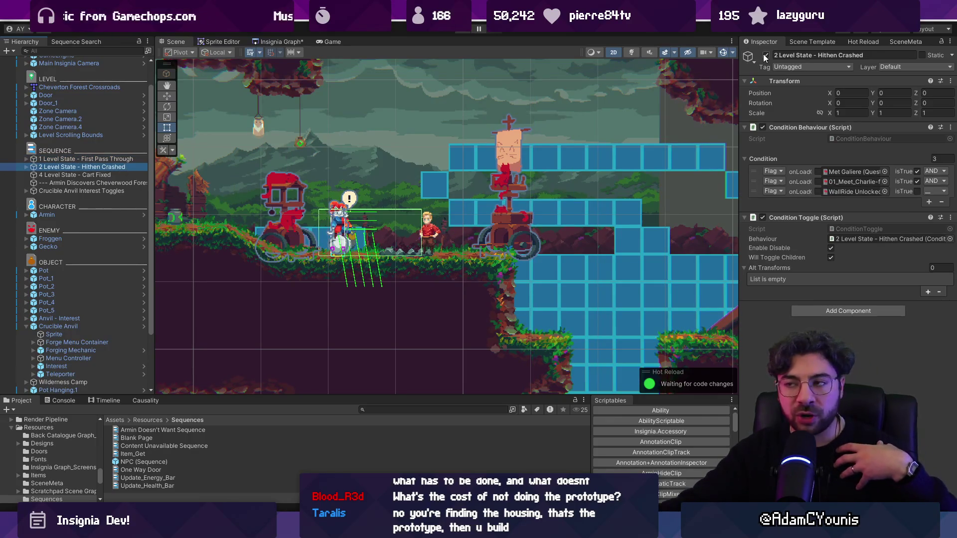
click(122, 175)
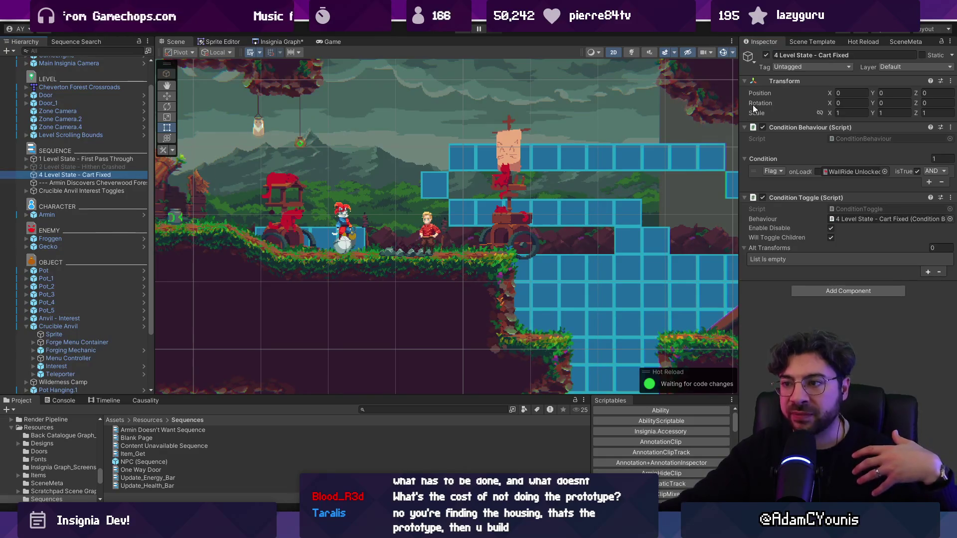
click(766, 55)
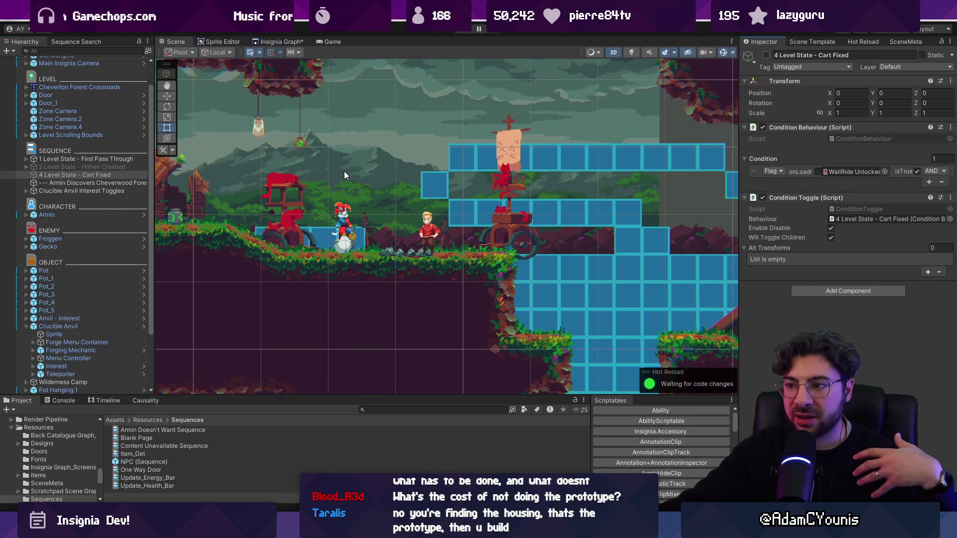
click(591, 211)
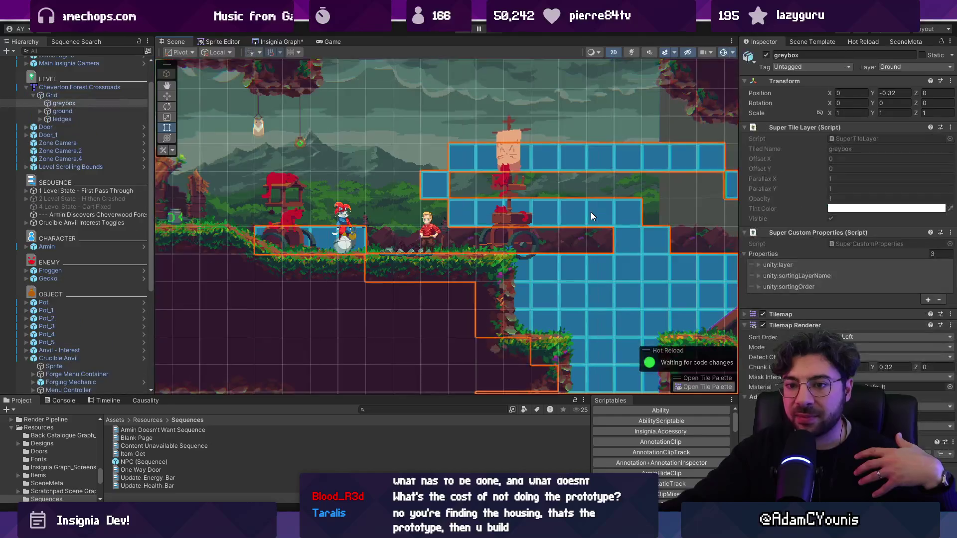
Step: Locate the greybox tilemap, briefly toggling the Cheverton Forest Crossroads map off and on
click(616, 213)
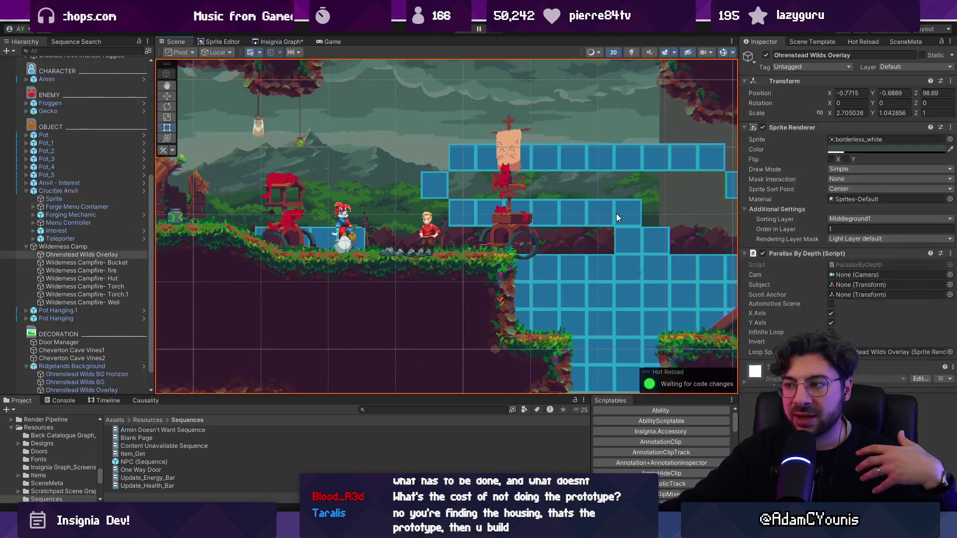
click(616, 213)
scroll(62, 153, up, 3)
click(627, 75)
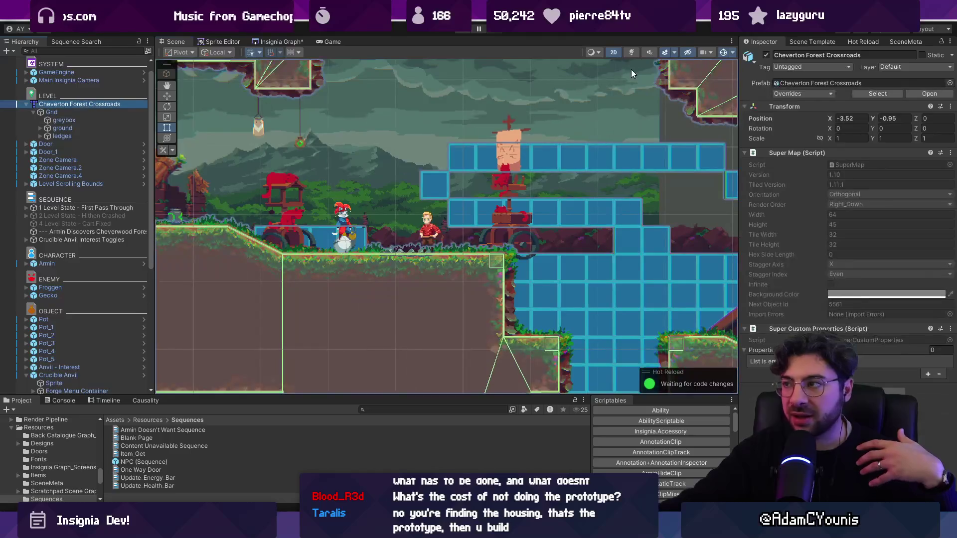
click(767, 55)
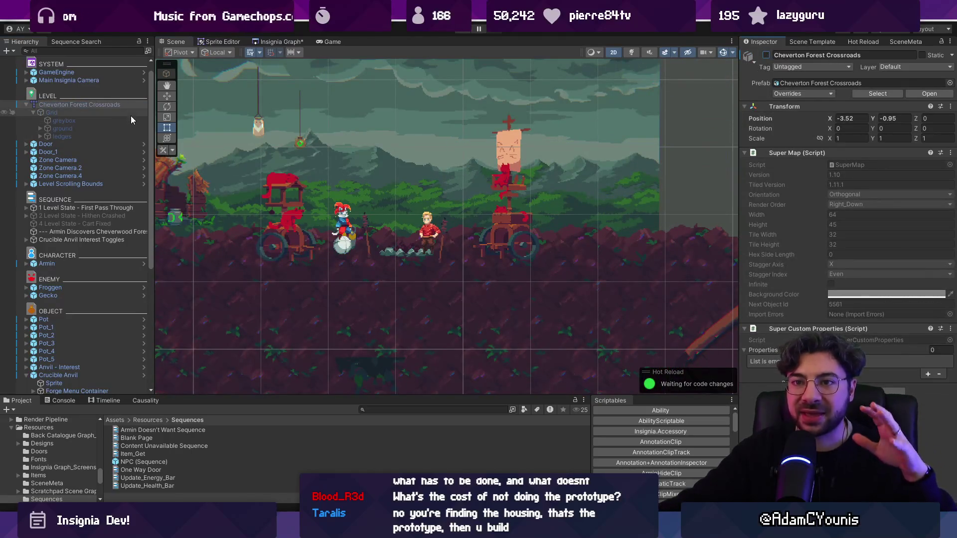
click(766, 55)
click(572, 162)
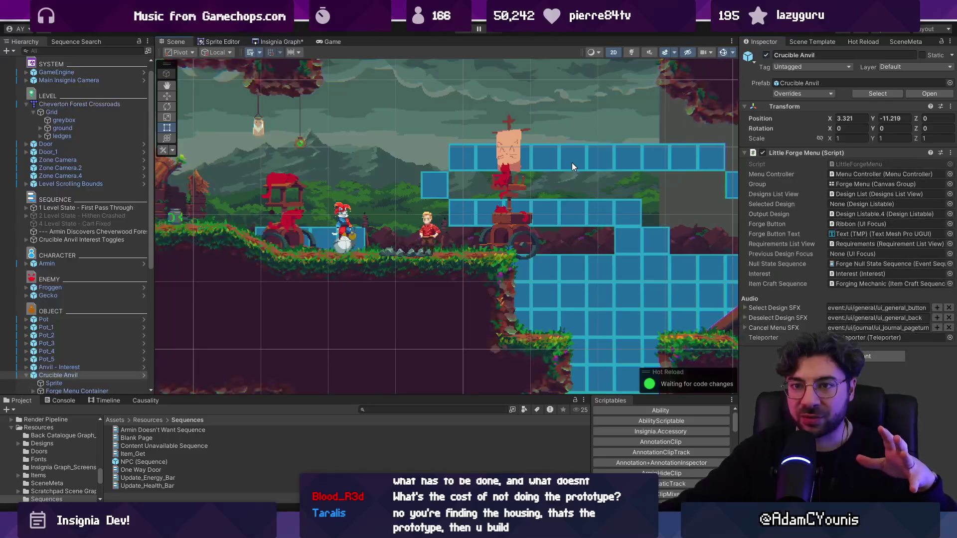
click(575, 160)
click(575, 160)
click(575, 160)
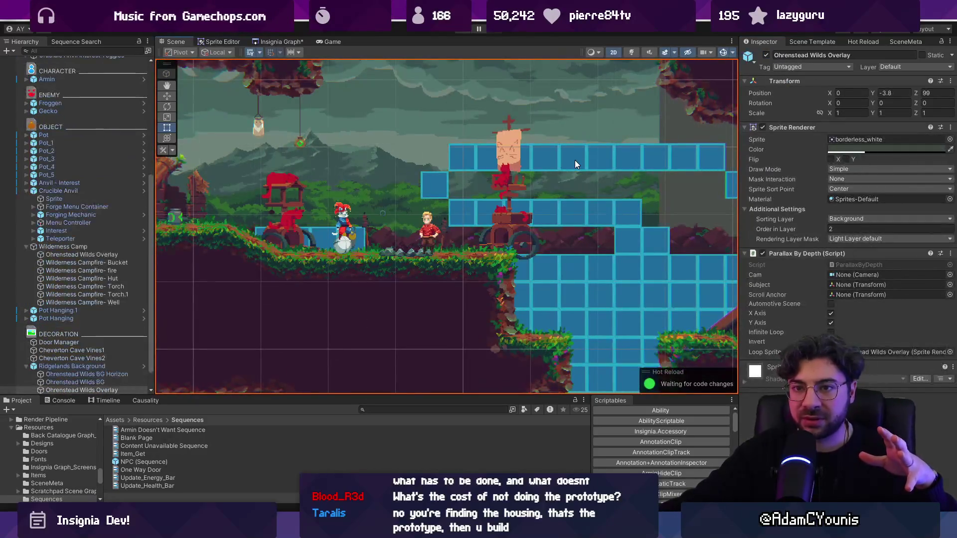
click(575, 164)
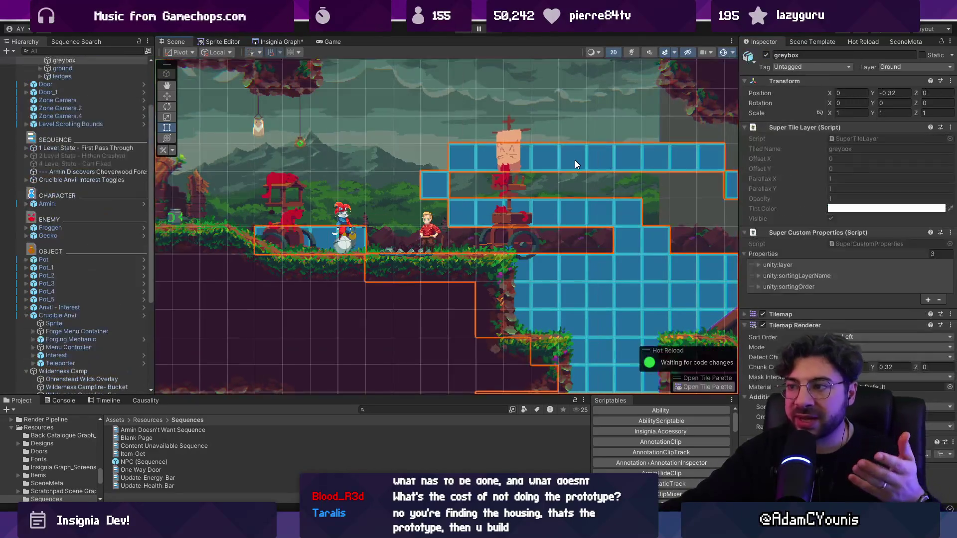
Step: Open the map's source in Tiled, hide its blue greybox layer, and return to Unity
scroll(100, 102, up, 3)
click(133, 103)
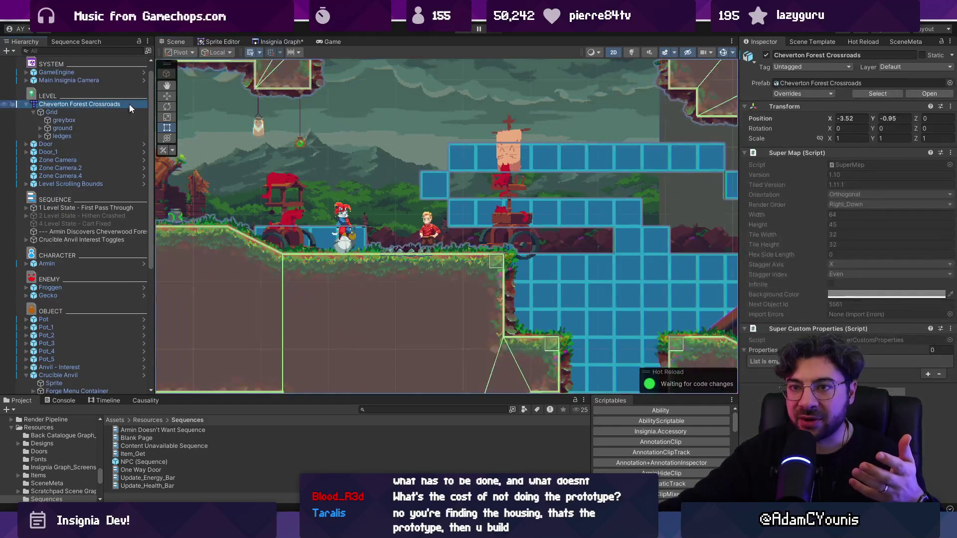
right_click(86, 103)
mouse_move(166, 228)
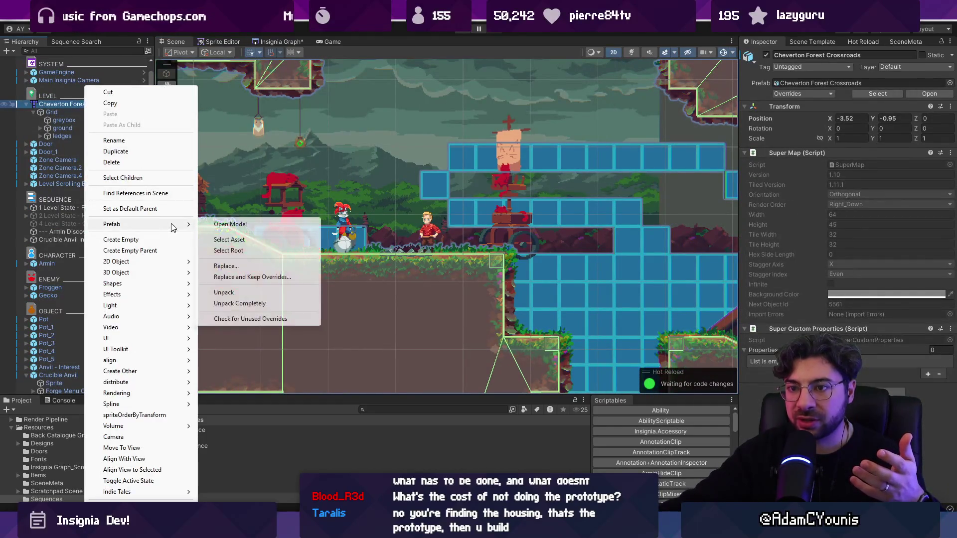
click(238, 226)
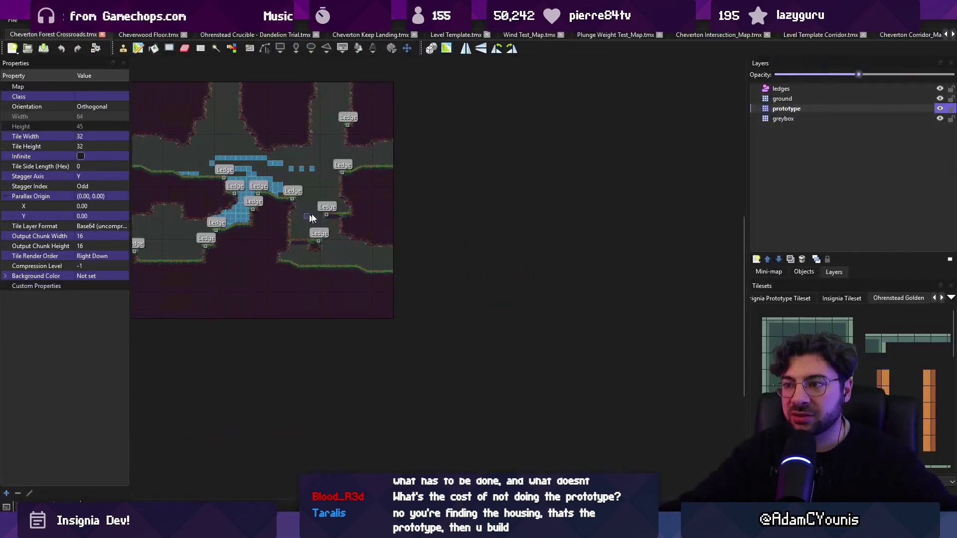
click(941, 118)
key(alt+Tab)
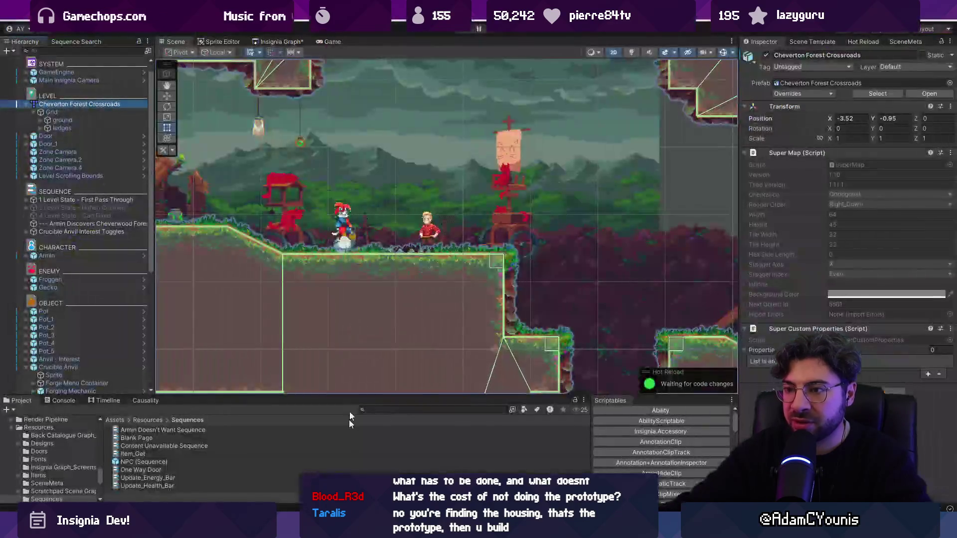
scroll(399, 219, down, 3)
Step: Move the Armin character left toward the caravan area and select the nearby NPC
key(w)
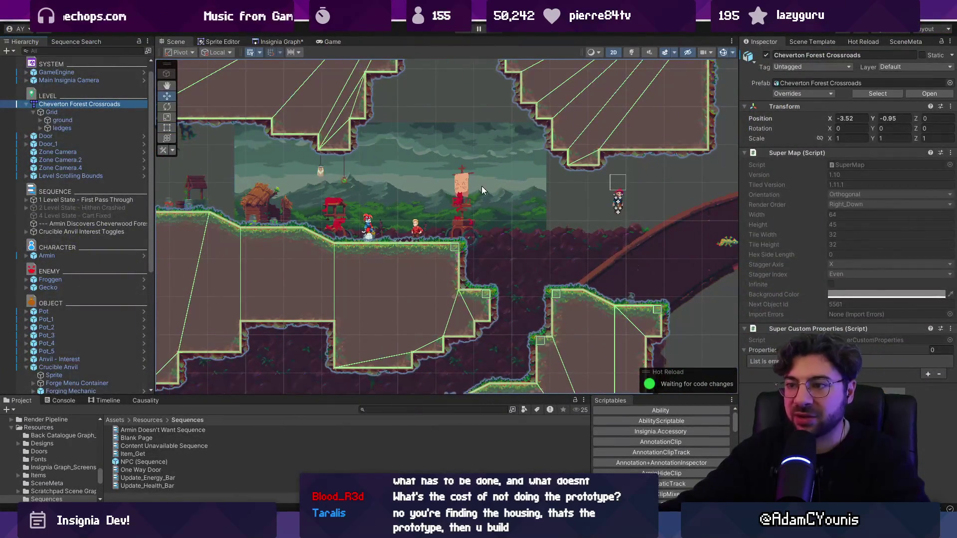
click(618, 200)
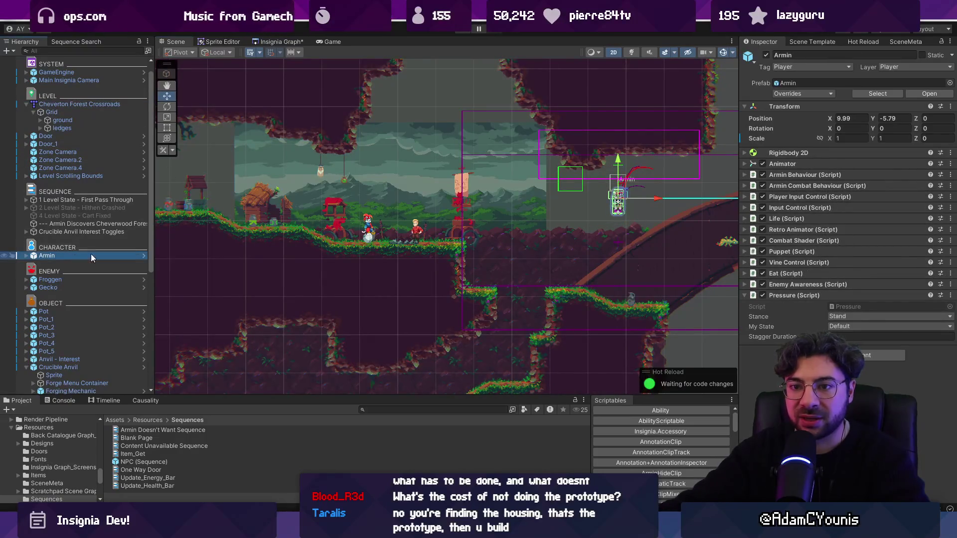
mouse_move(660, 198)
mouse_down()
mouse_move(218, 209)
mouse_move(340, 207)
mouse_move(275, 198)
mouse_up()
scroll(543, 234, up, 5)
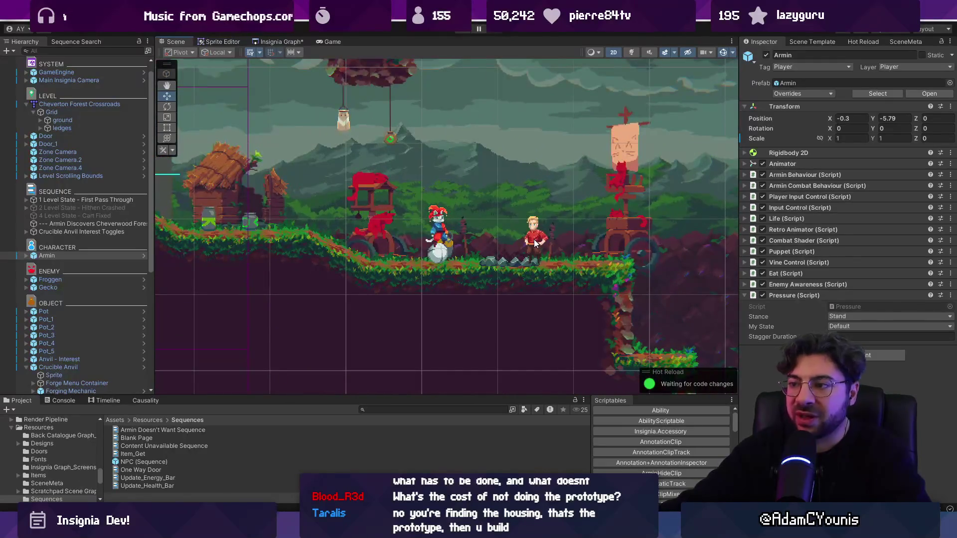
click(534, 243)
click(534, 244)
drag(534, 243, 413, 243)
Step: Reactivate the 2 Level State - Hithen Crashed and 4 Level State - Cart Fixed objects
click(33, 208)
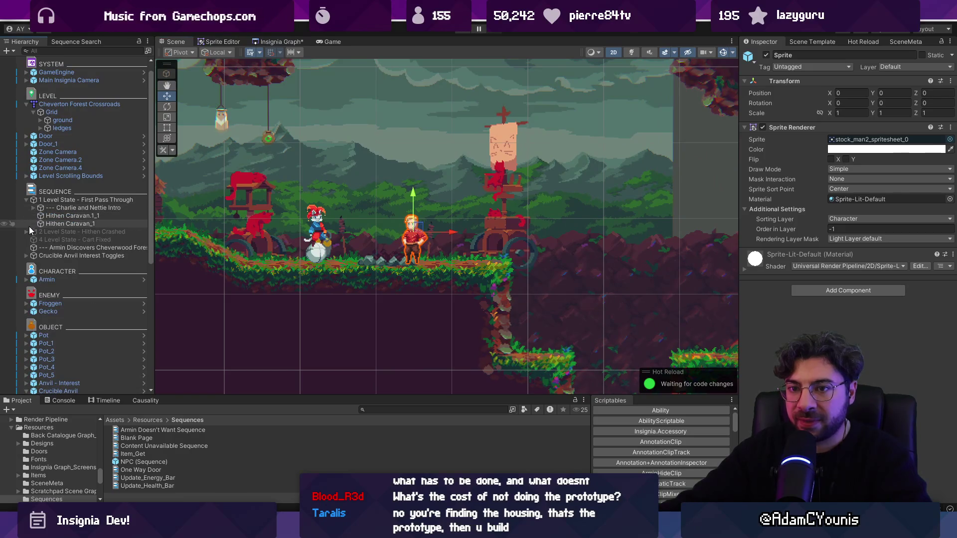
click(26, 200)
click(67, 216)
shift+click(67, 209)
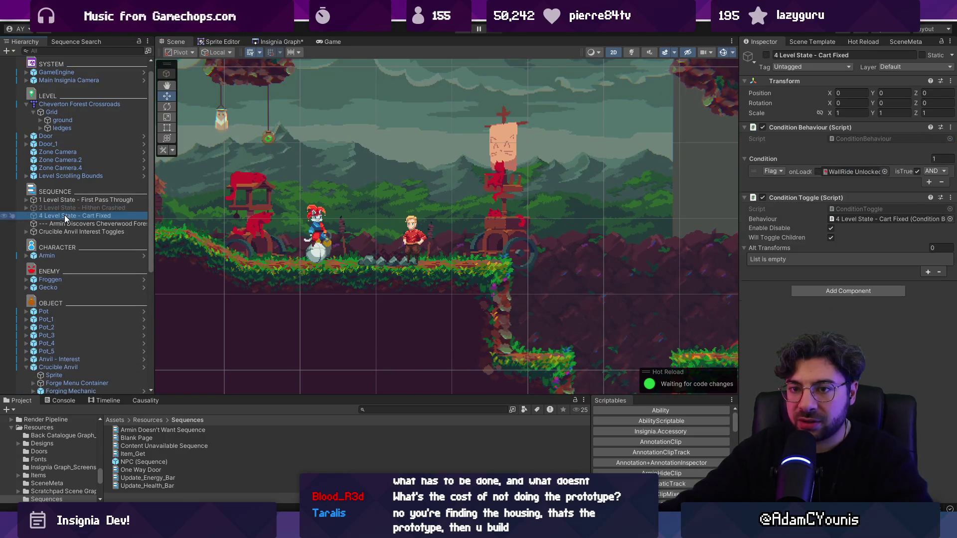
click(766, 55)
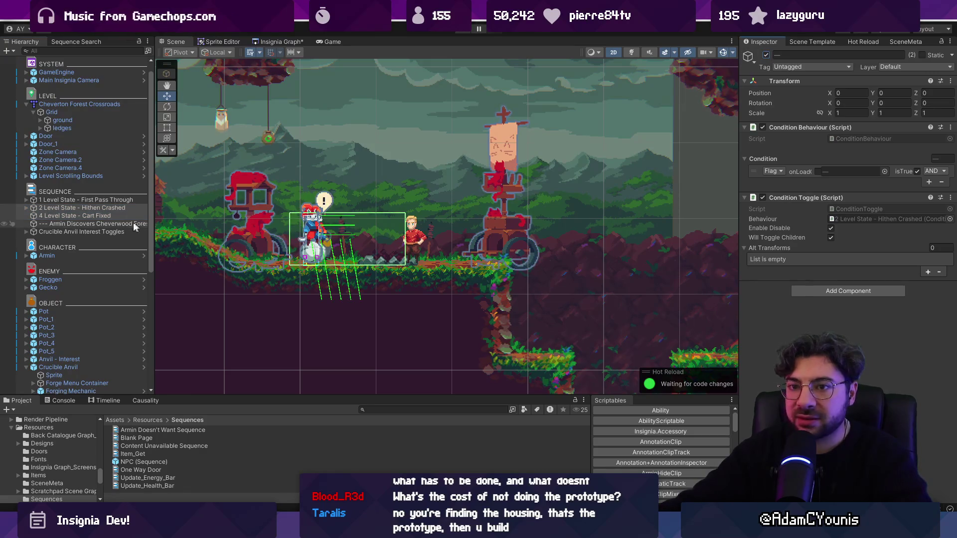
Step: Deactivate Charlie and the Hithen Caravans, inspect Hithen Crashed's conditions, then start play-testing
click(27, 208)
click(52, 217)
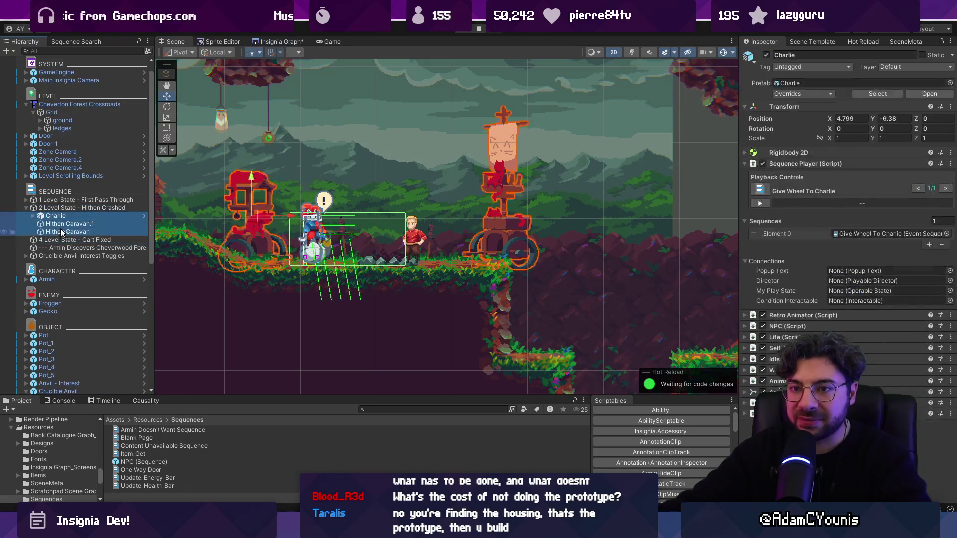
shift+click(59, 232)
click(766, 55)
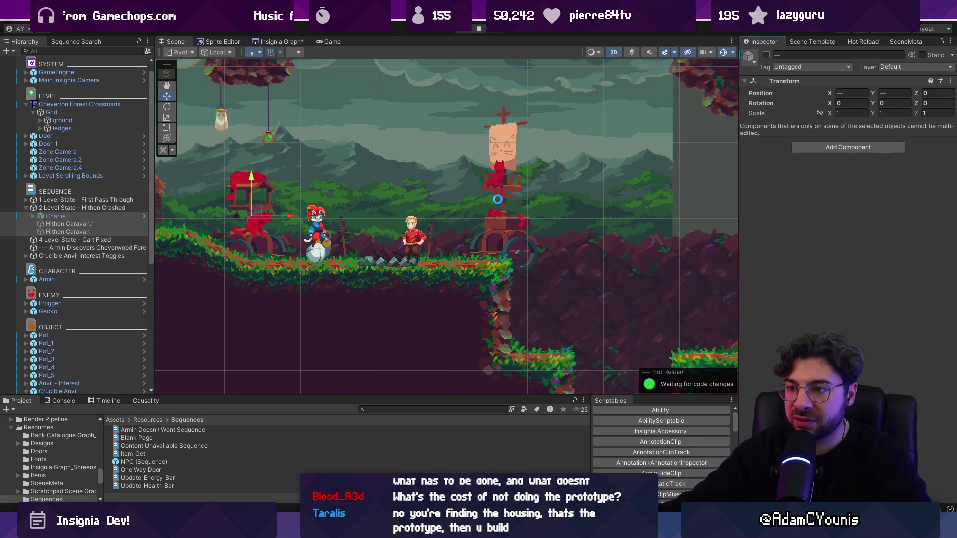
click(106, 207)
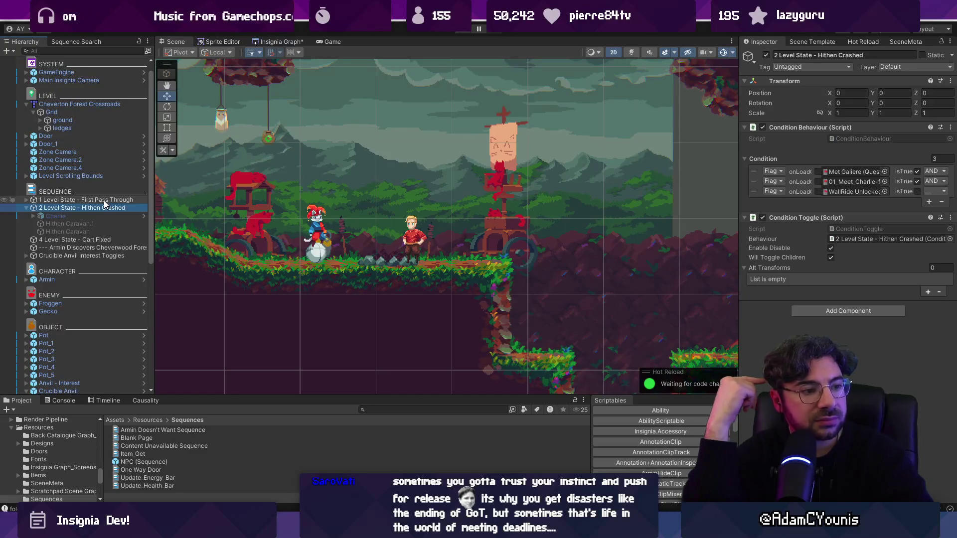
click(463, 30)
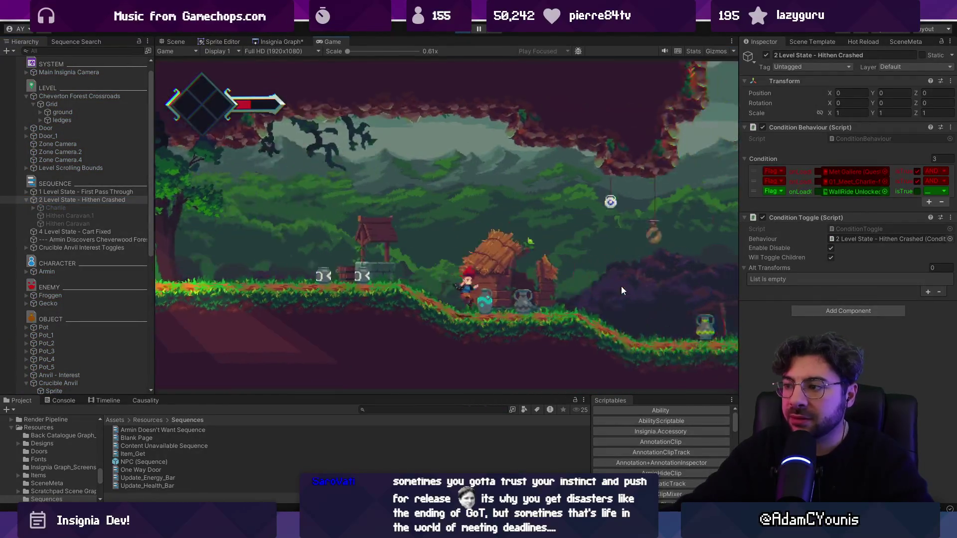
Step: Stop playing and inspect First Pass Through, the Charlie and Nettie Intro, and Charlie
click(463, 28)
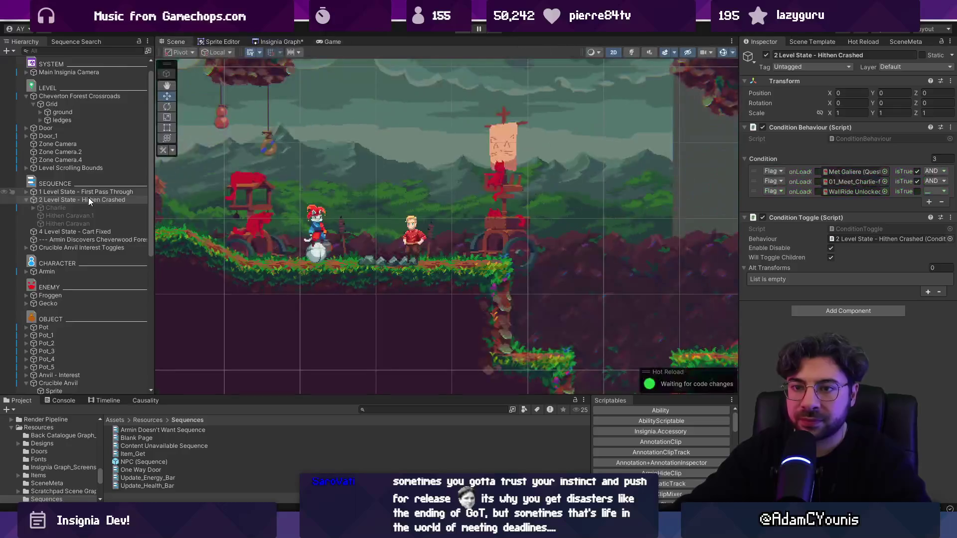
double_click(65, 199)
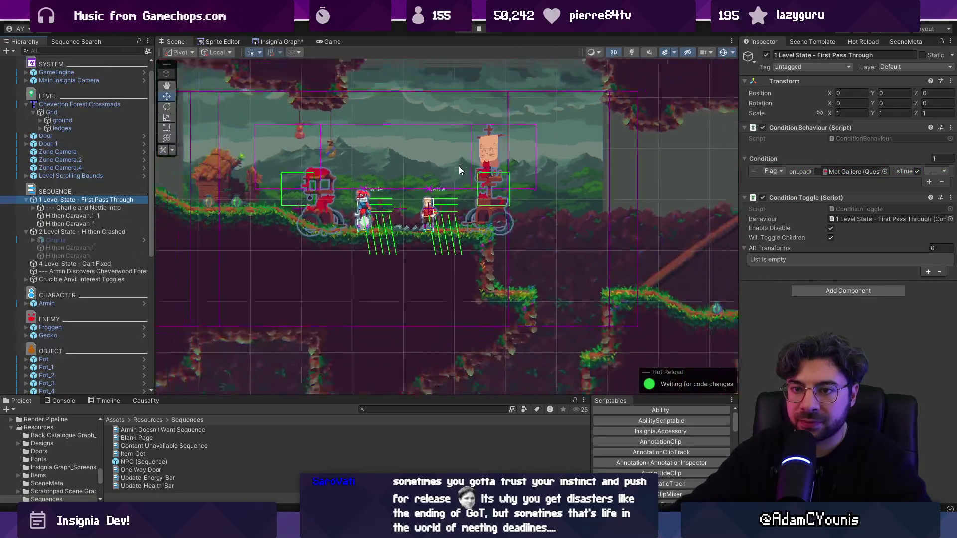
key(w)
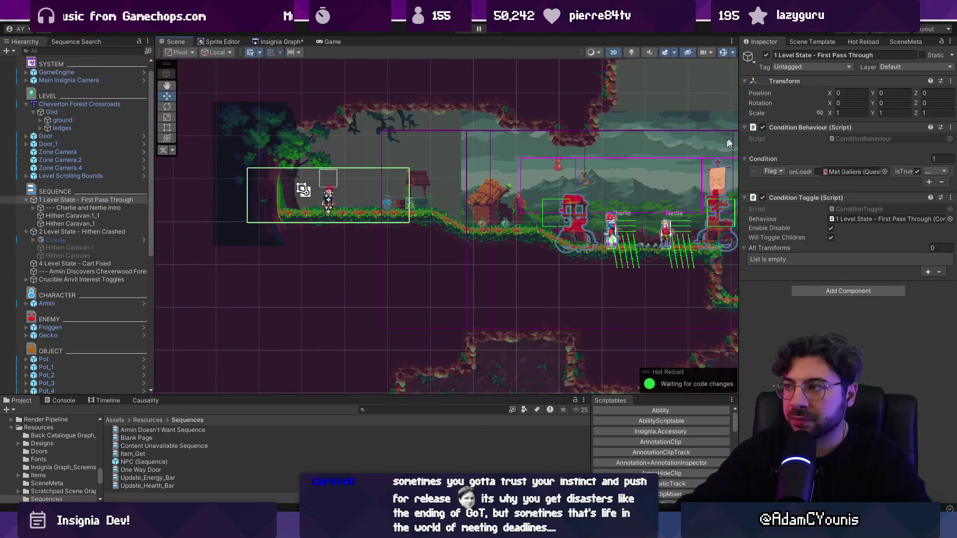
click(100, 207)
click(100, 238)
click(98, 207)
click(33, 208)
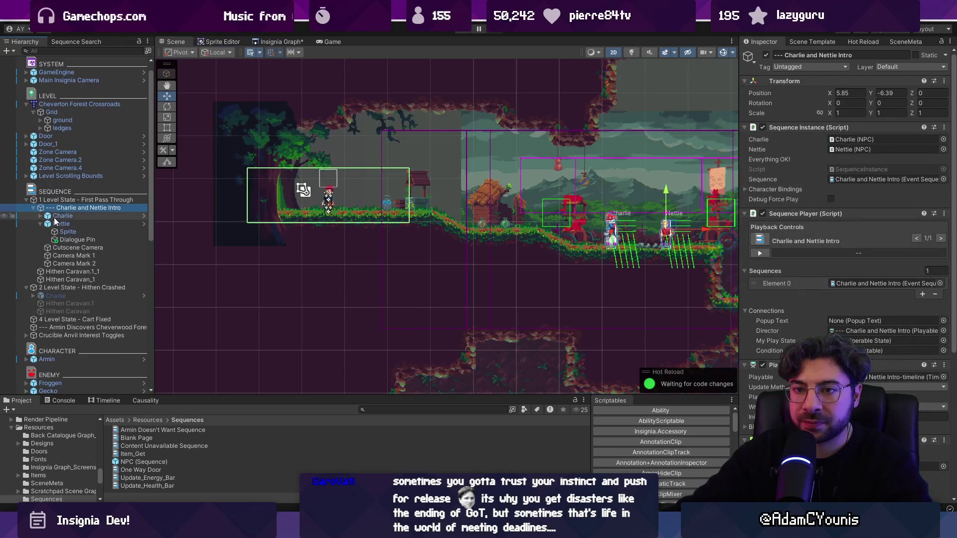
Step: Check the GameEngine's progress state and Charlie in the Hithen Crashed state
click(460, 31)
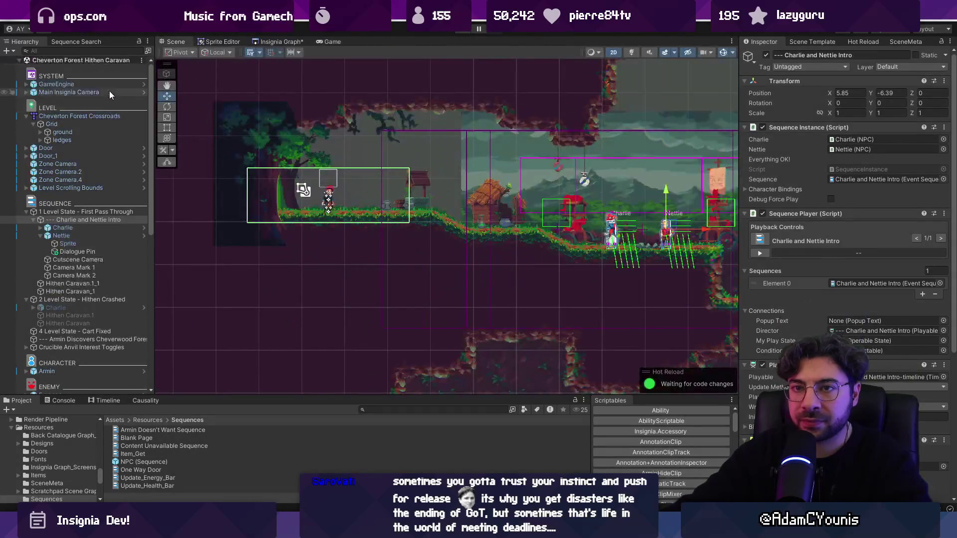
click(104, 86)
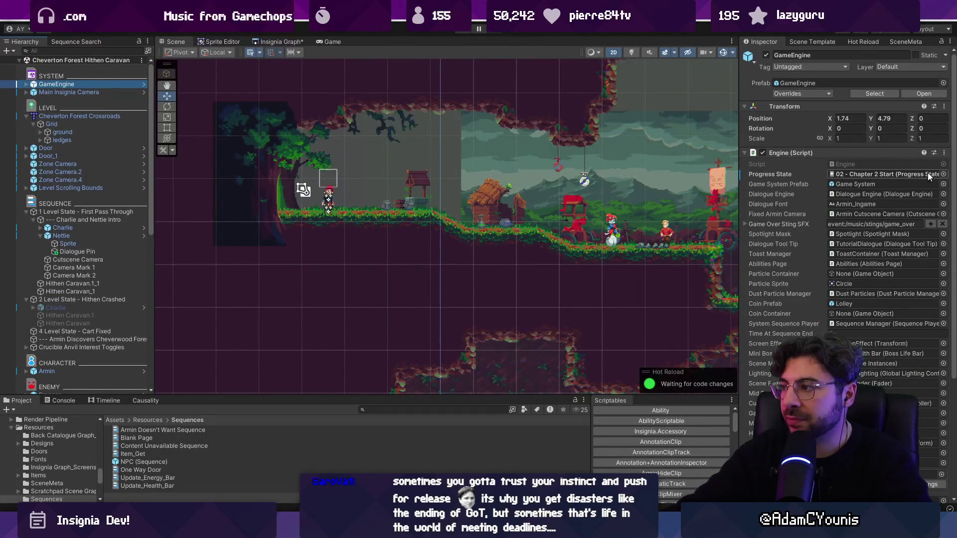
drag(543, 151, 370, 159)
scroll(370, 159, down, 2)
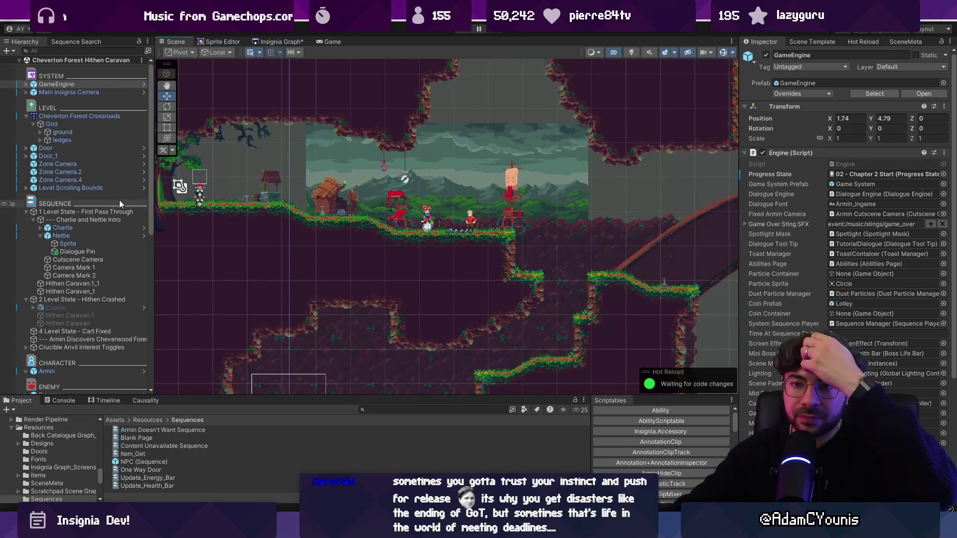
click(70, 308)
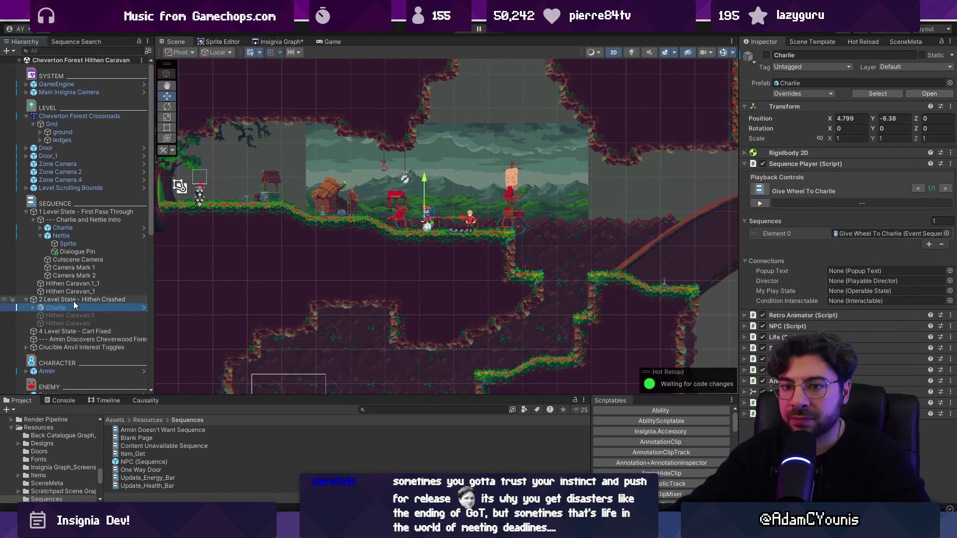
Step: Show the Console, play-test once more, then stop and inspect First Pass Through
click(52, 403)
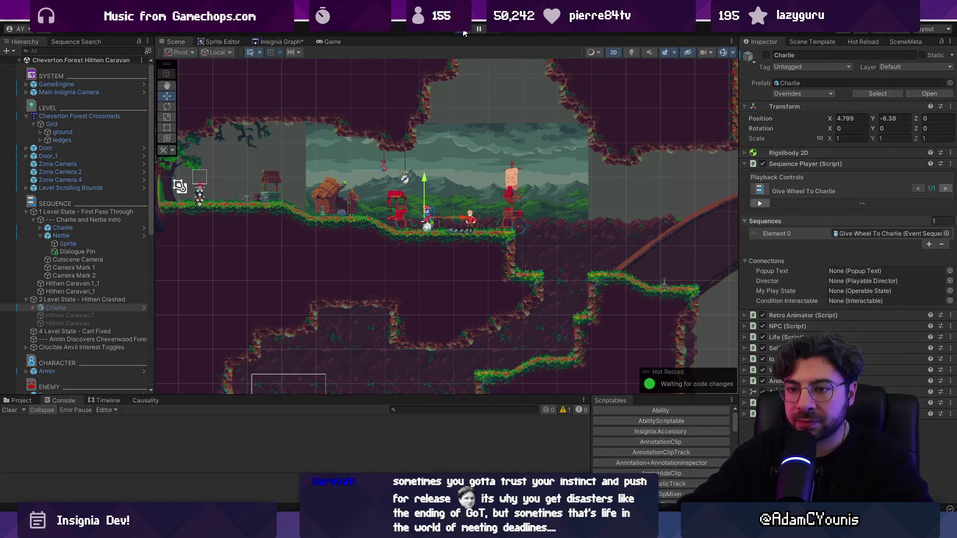
click(463, 29)
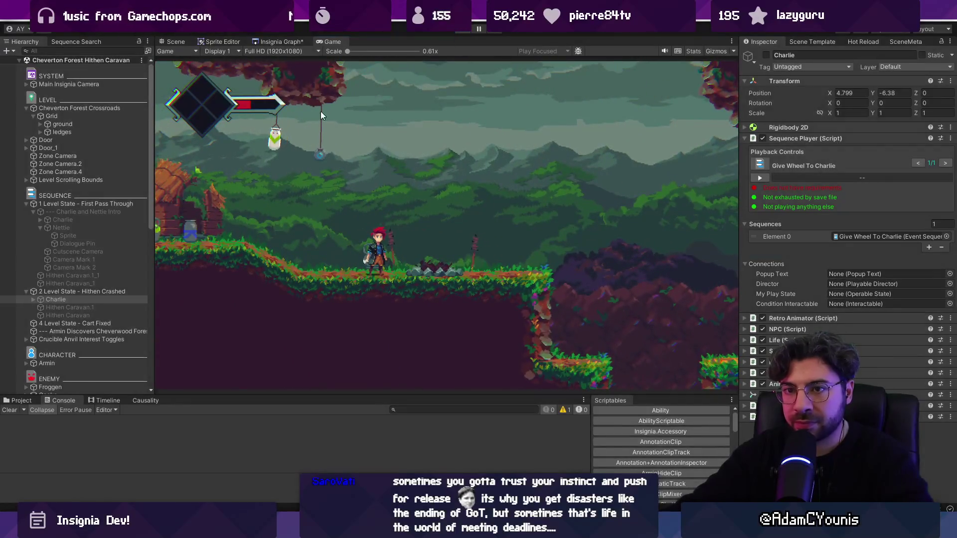
key(ctrl+p)
click(104, 212)
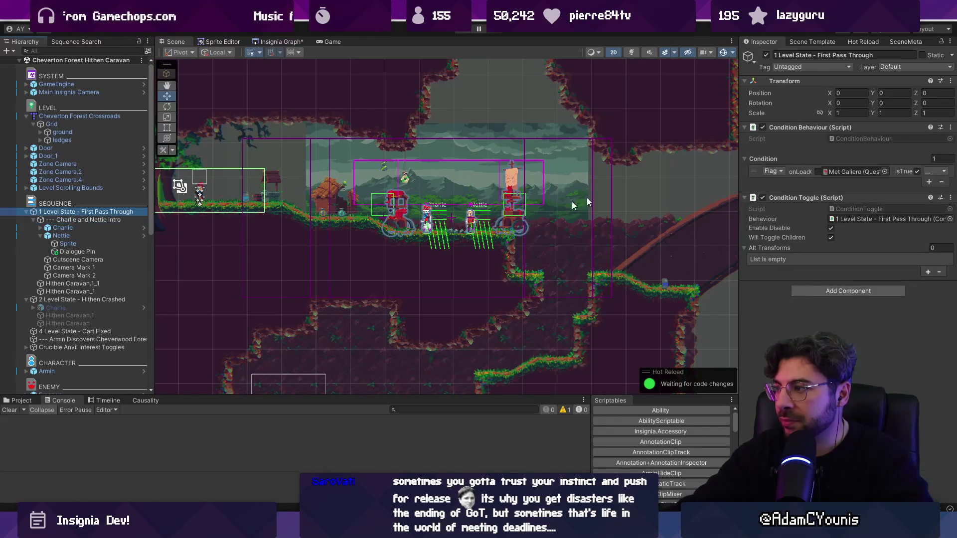
Step: Uncheck isTrue on First Pass Through's Met Galiere condition and stop the play-test
drag(742, 176, 613, 175)
click(892, 171)
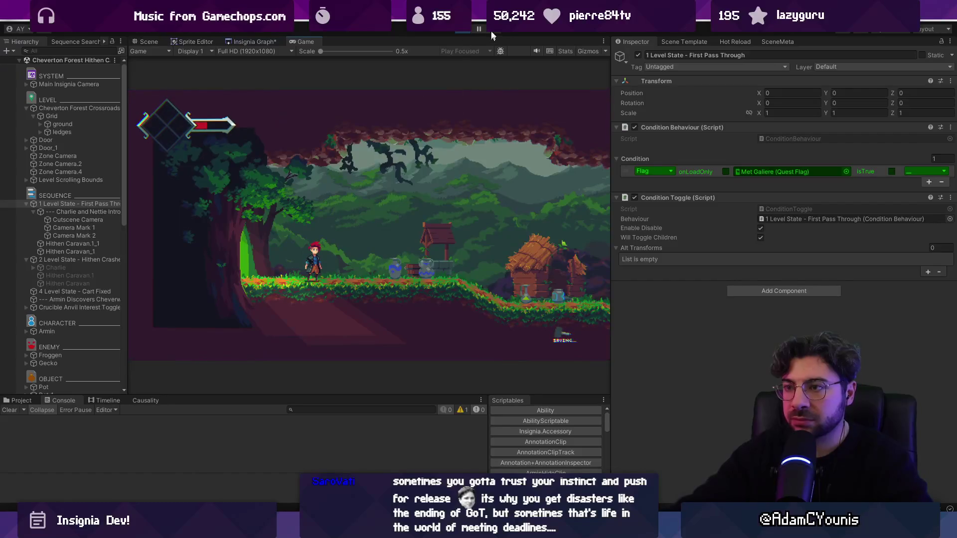
key(ctrl+p)
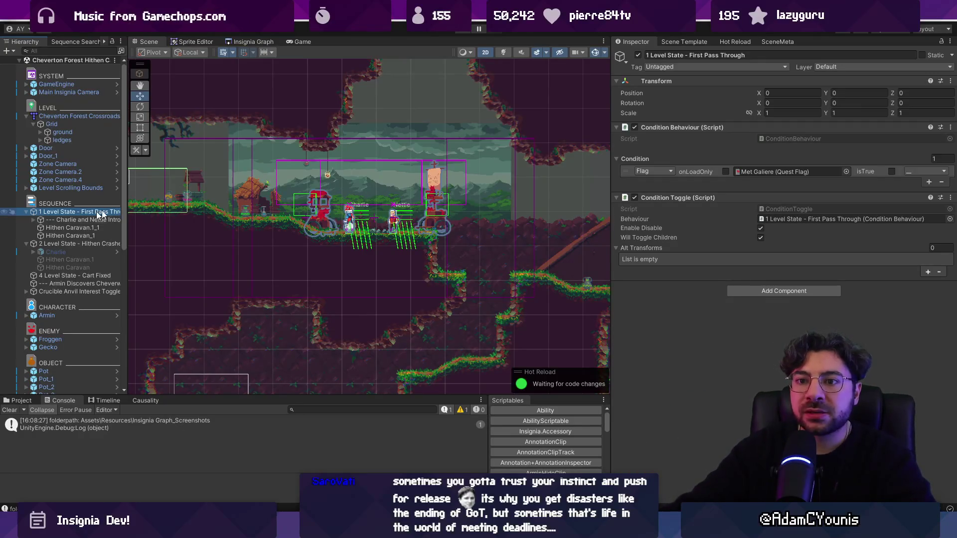
Step: Play-test the level again and glance at the Figma sequence world layout
scroll(329, 205, down, 1)
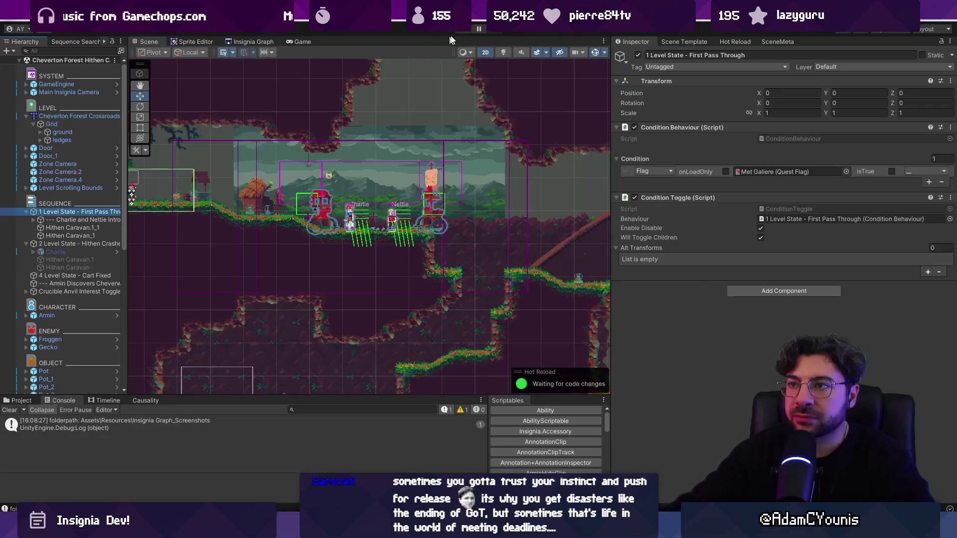
click(445, 41)
click(460, 30)
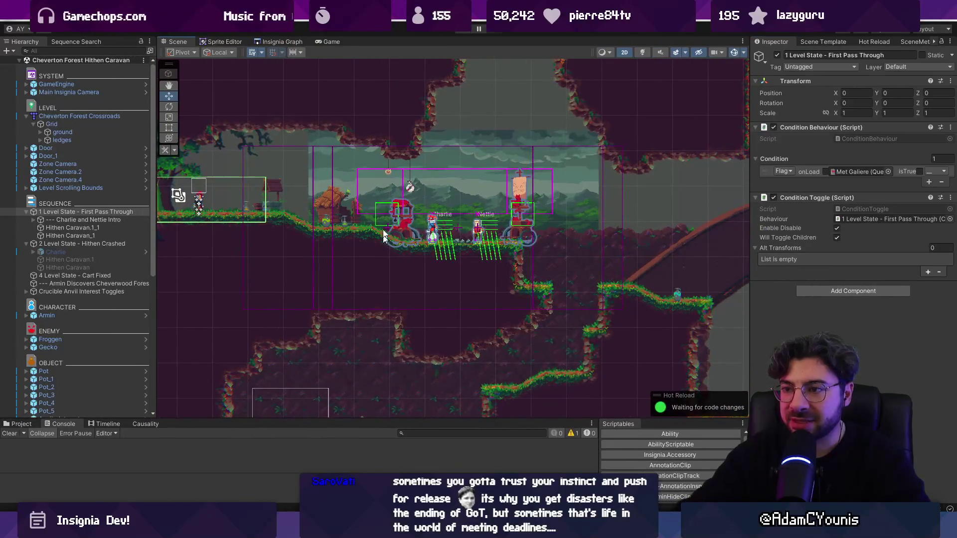
key(alt+Tab)
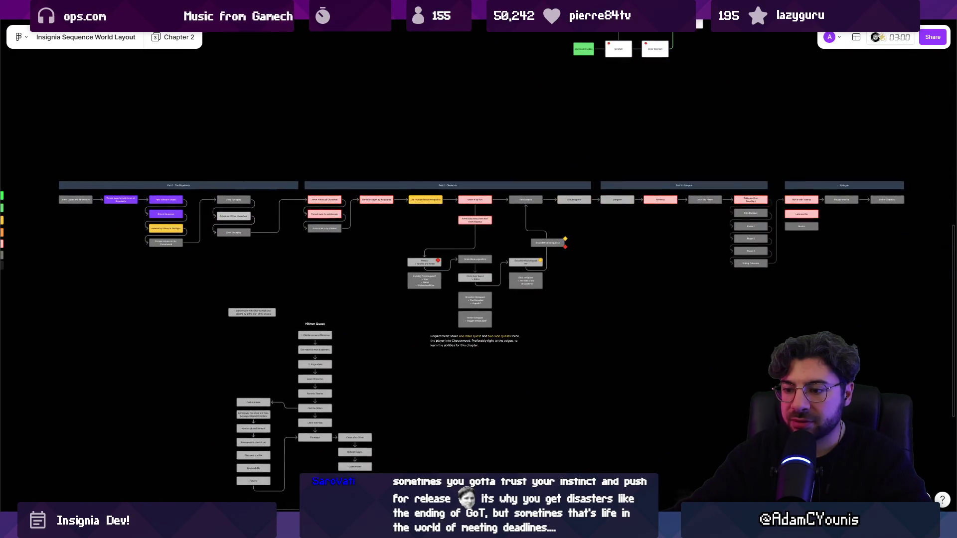
key(alt+Tab)
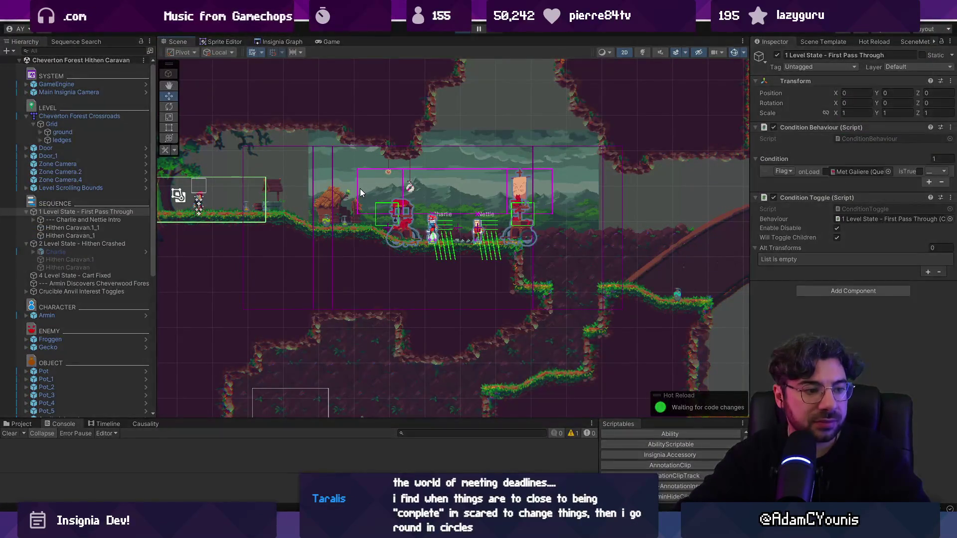
Step: Play the level and run 'Set Met Galiere Boolean' in the debug console
key(ctrl+p)
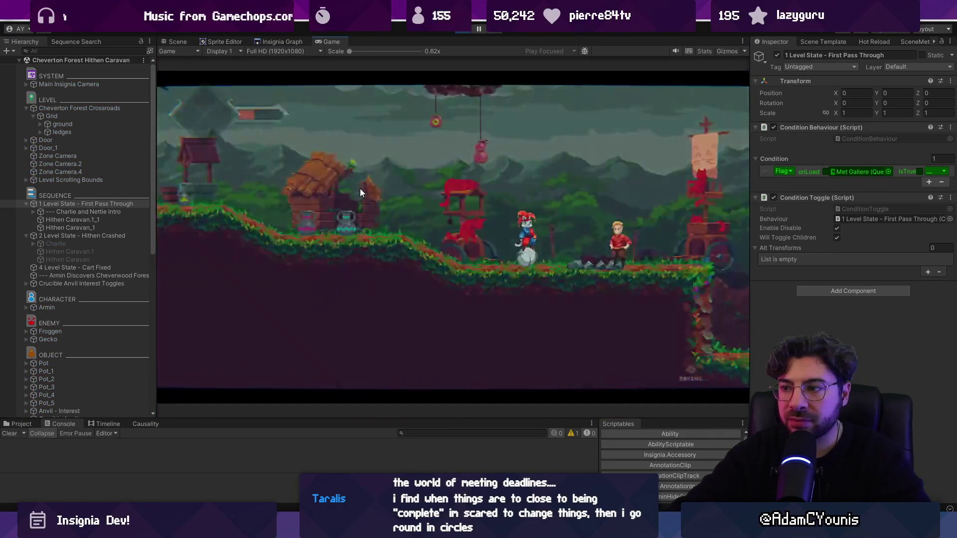
text(Set )
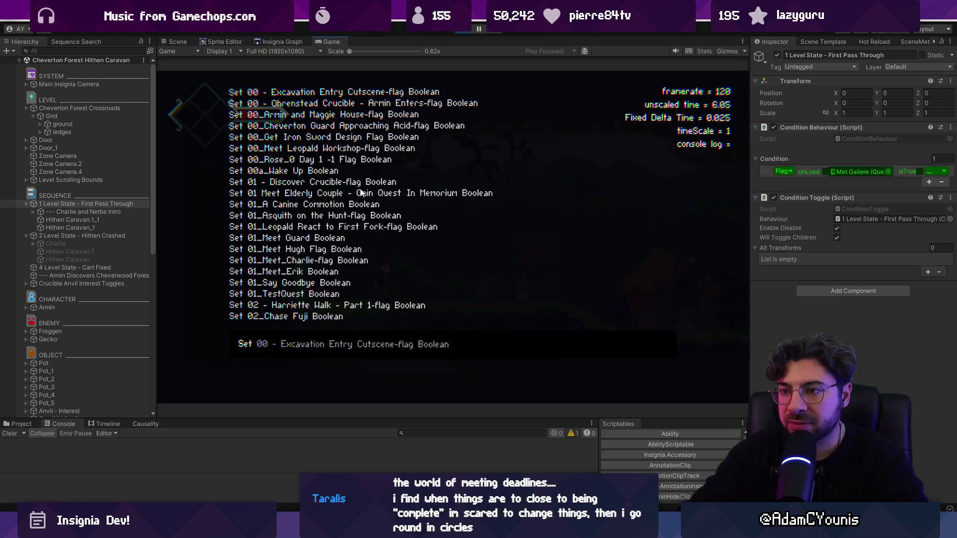
text(Met Galiere Boolean)
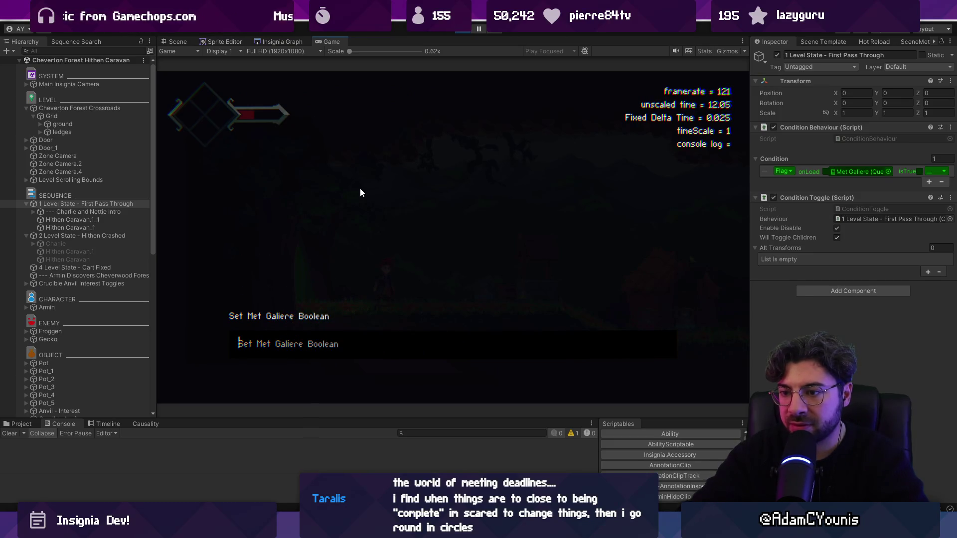
key(Return)
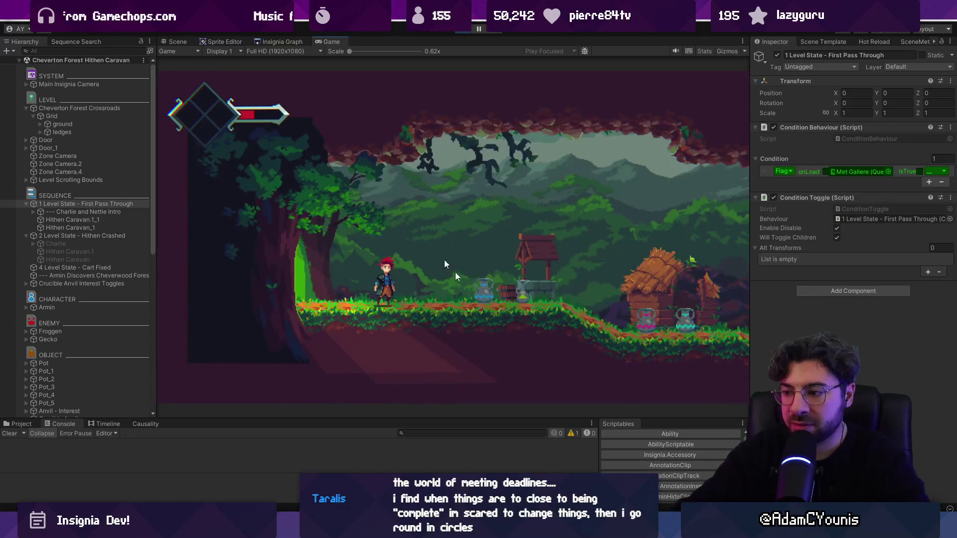
mouse_move(523, 528)
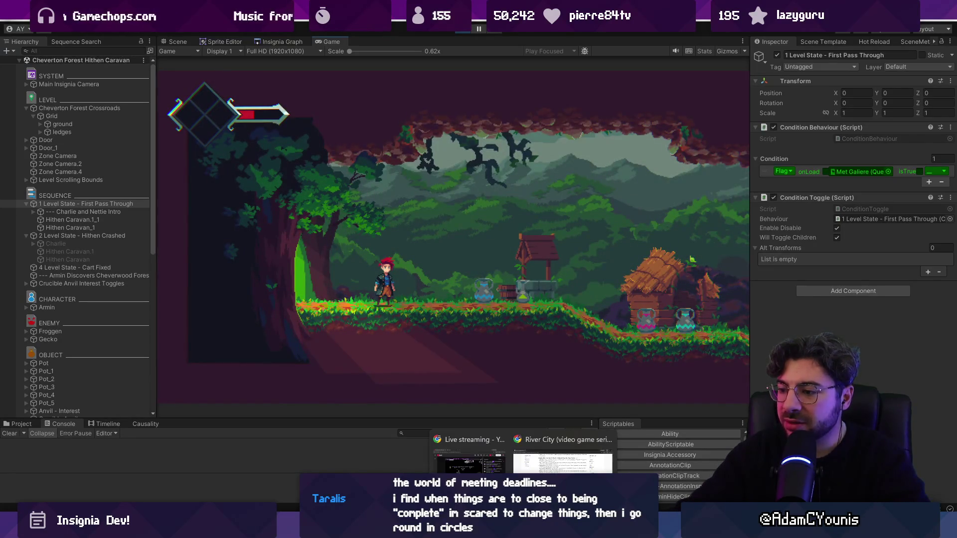
Step: Launch Fork and pull origin/development into the local development branch
key(super)
text(fork)
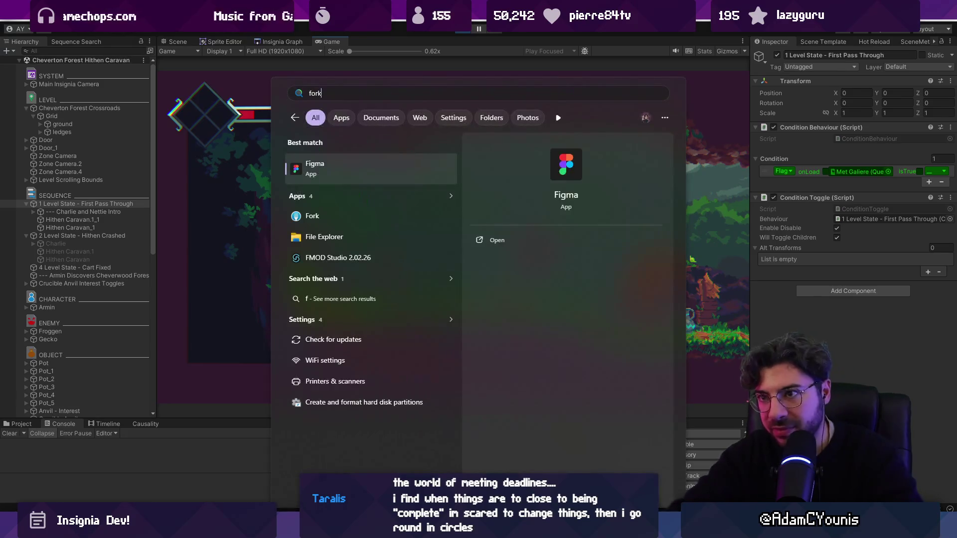
key(Return)
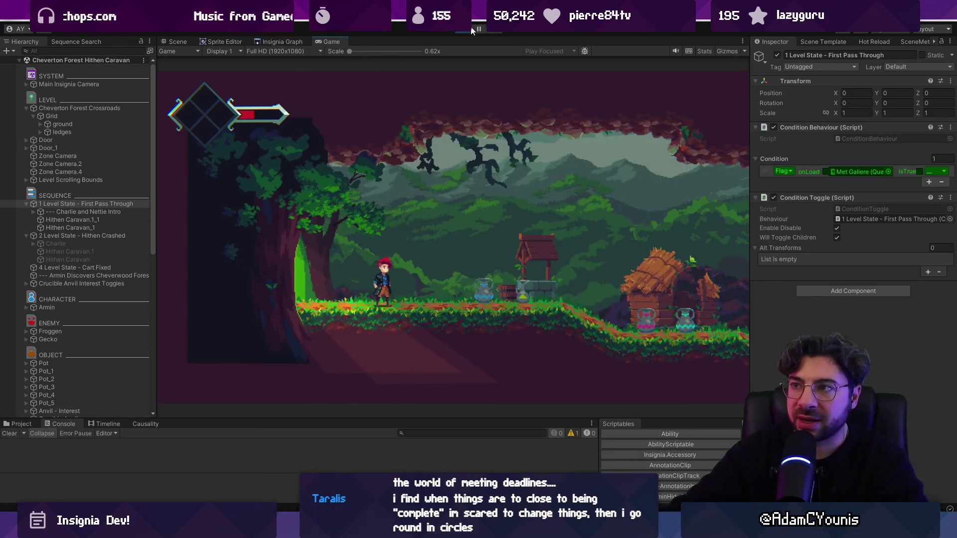
key(ctrl+shift+l)
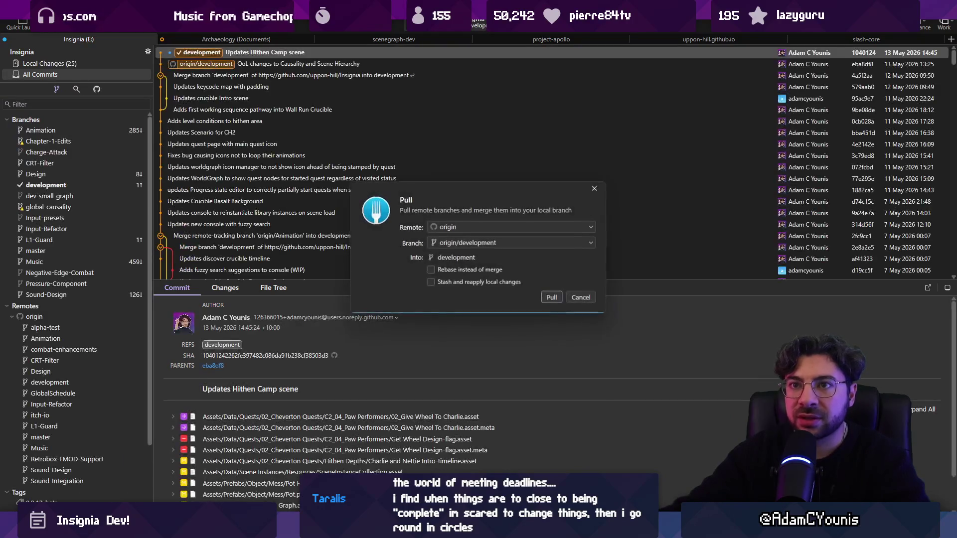
key(Return)
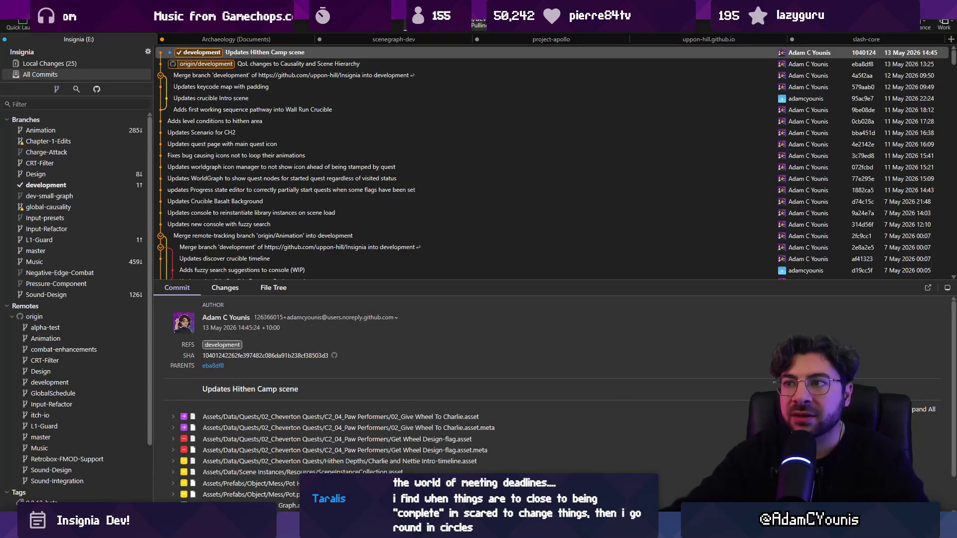